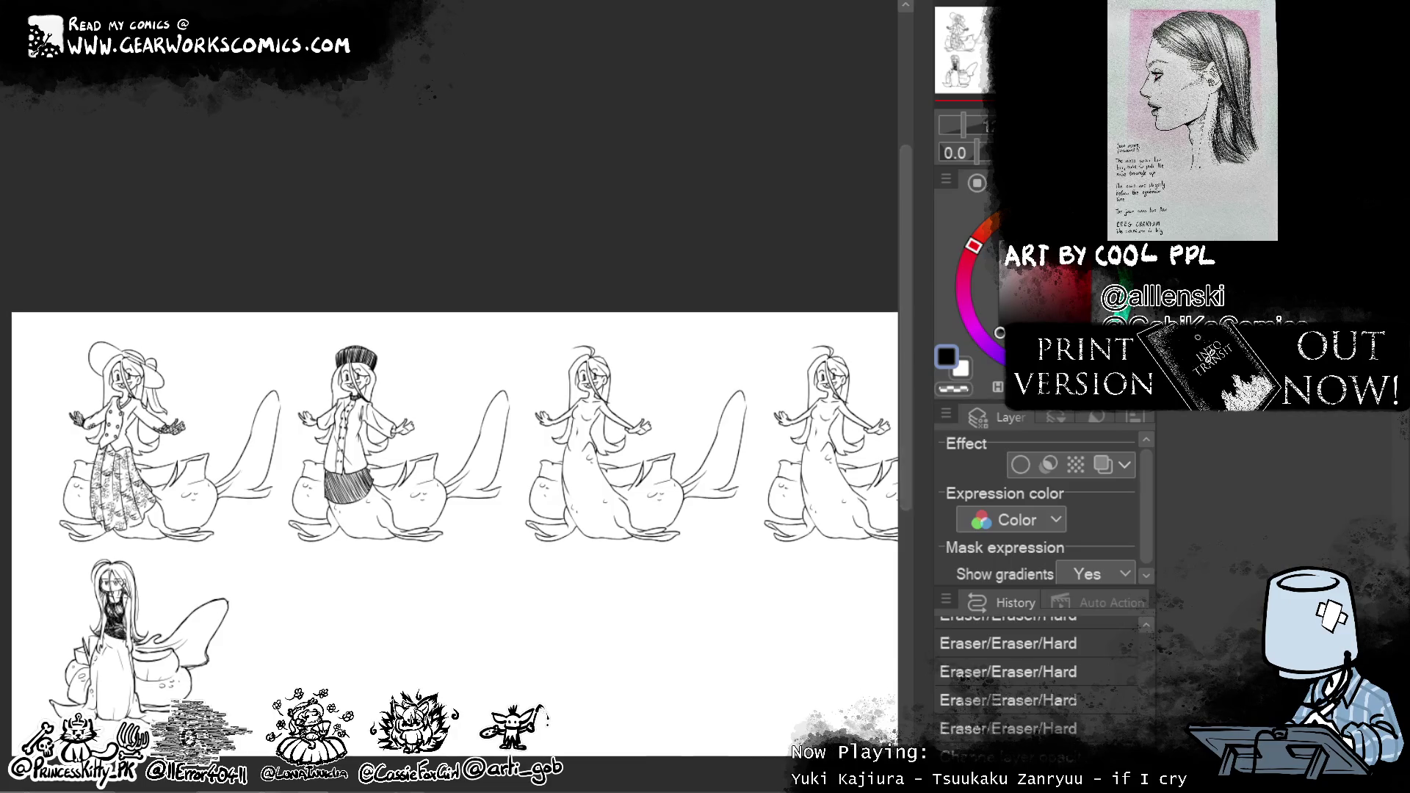
# Zoom in and pan so the third, undressed mermaid figure fills the view
pyautogui.hotkey('ctrl', '+')
pyautogui.hotkey('ctrl', '+')
pyautogui.moveTo(906, 433)
pyautogui.mouseDown()
pyautogui.moveTo(846, 362)
pyautogui.moveTo(803, 409)
pyautogui.moveTo(816, 421)
pyautogui.mouseUp()
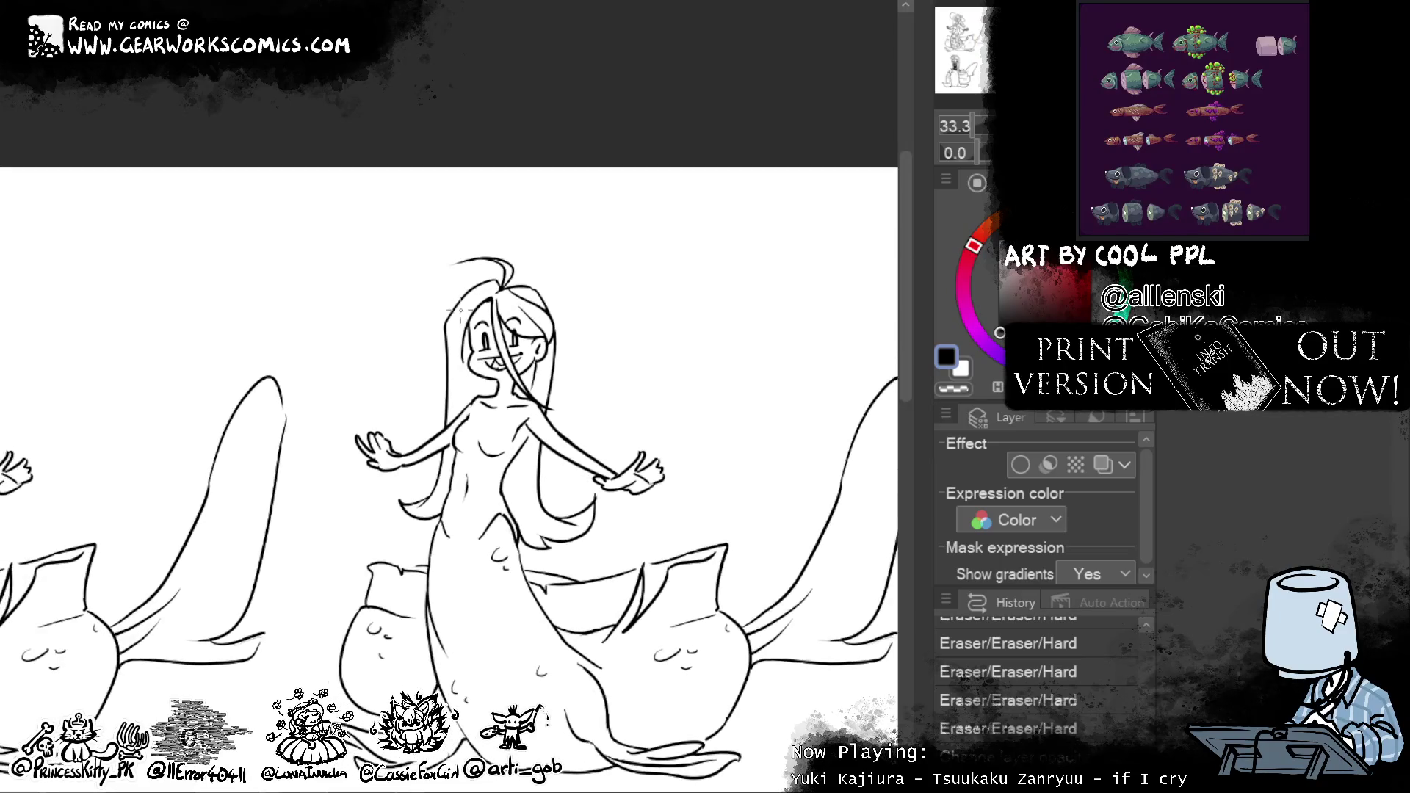
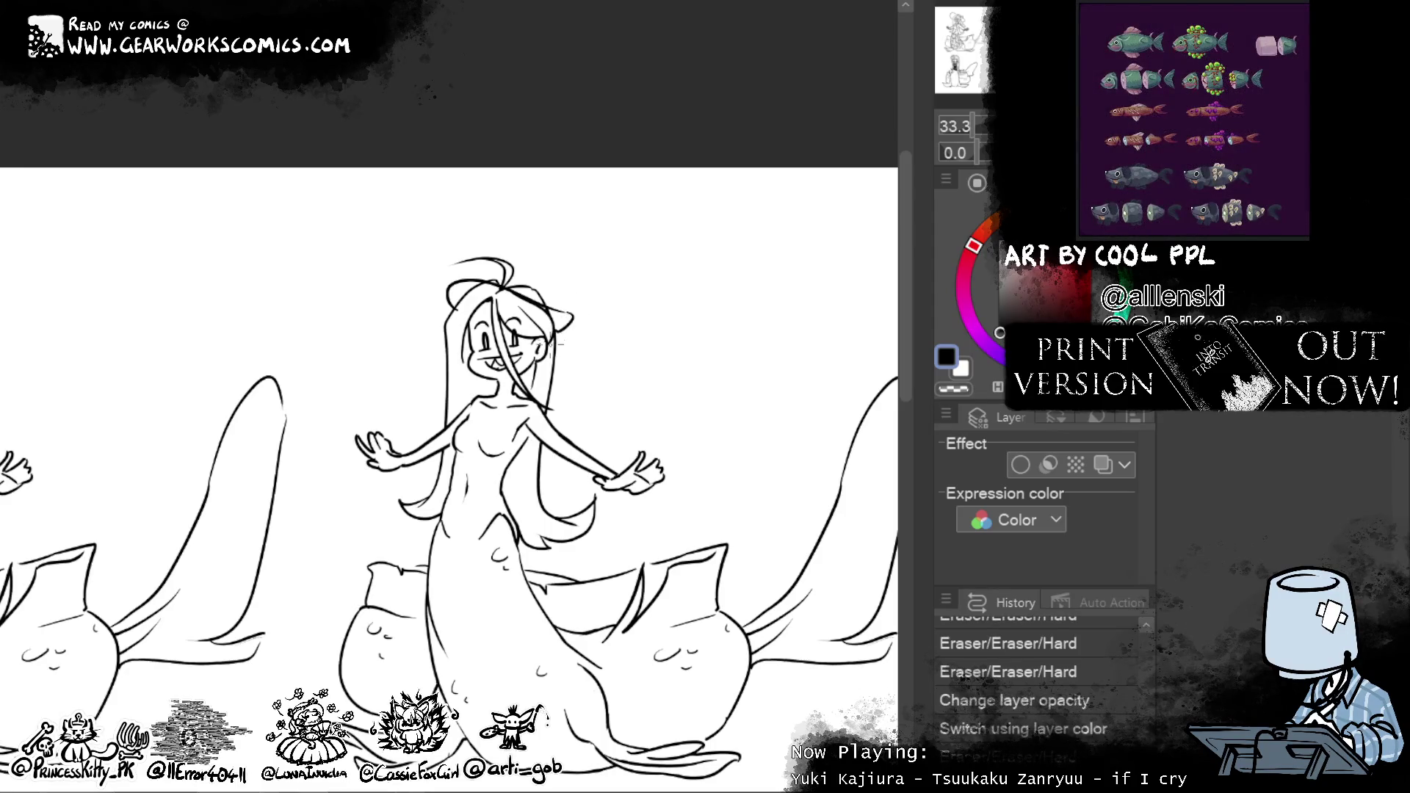
# Adjust and reshape the hair strands on top of the central figure's head
pyautogui.moveTo(494, 263)
pyautogui.mouseDown()
pyautogui.moveTo(539, 256)
pyautogui.moveTo(558, 298)
pyautogui.mouseUp()
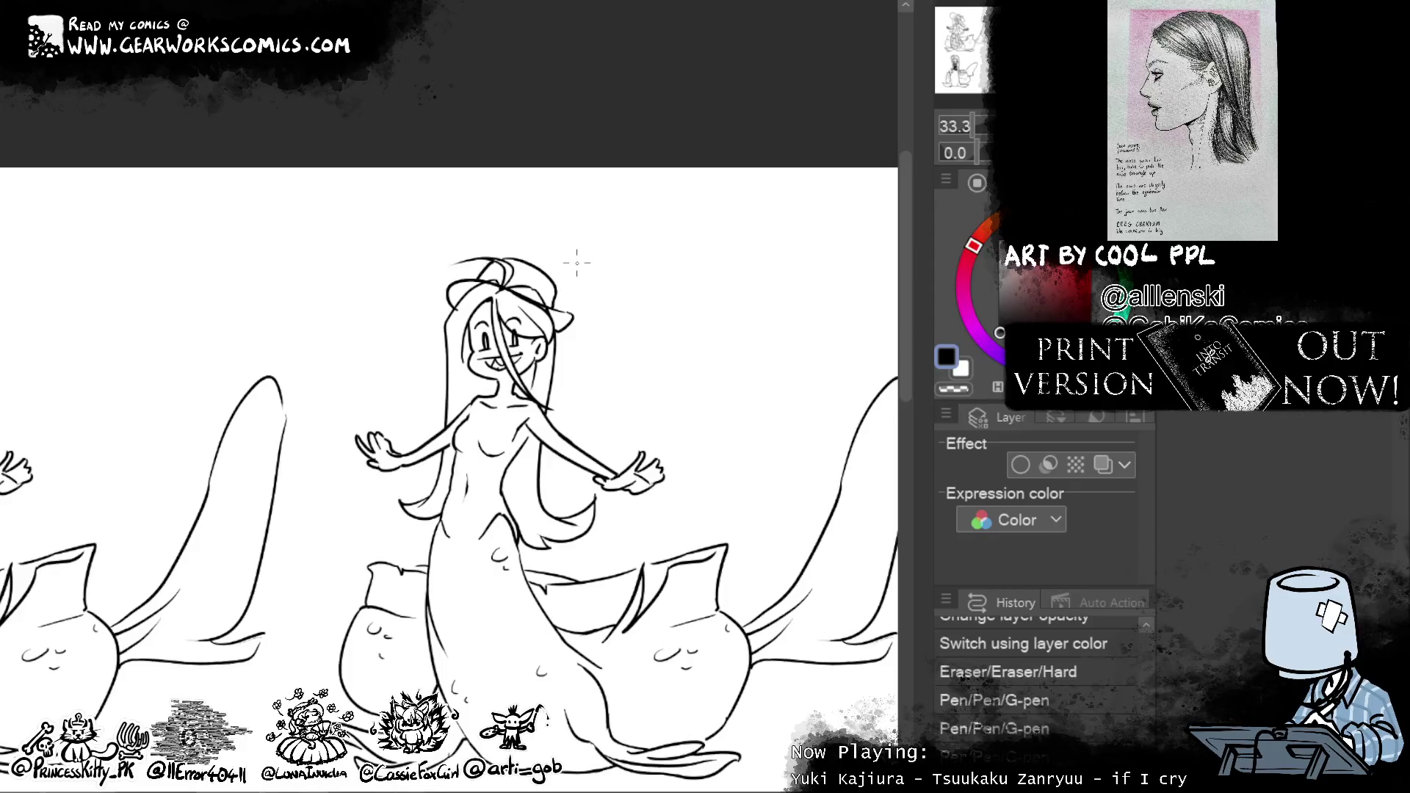
pyautogui.moveTo(509, 262); pyautogui.dragTo(551, 259)
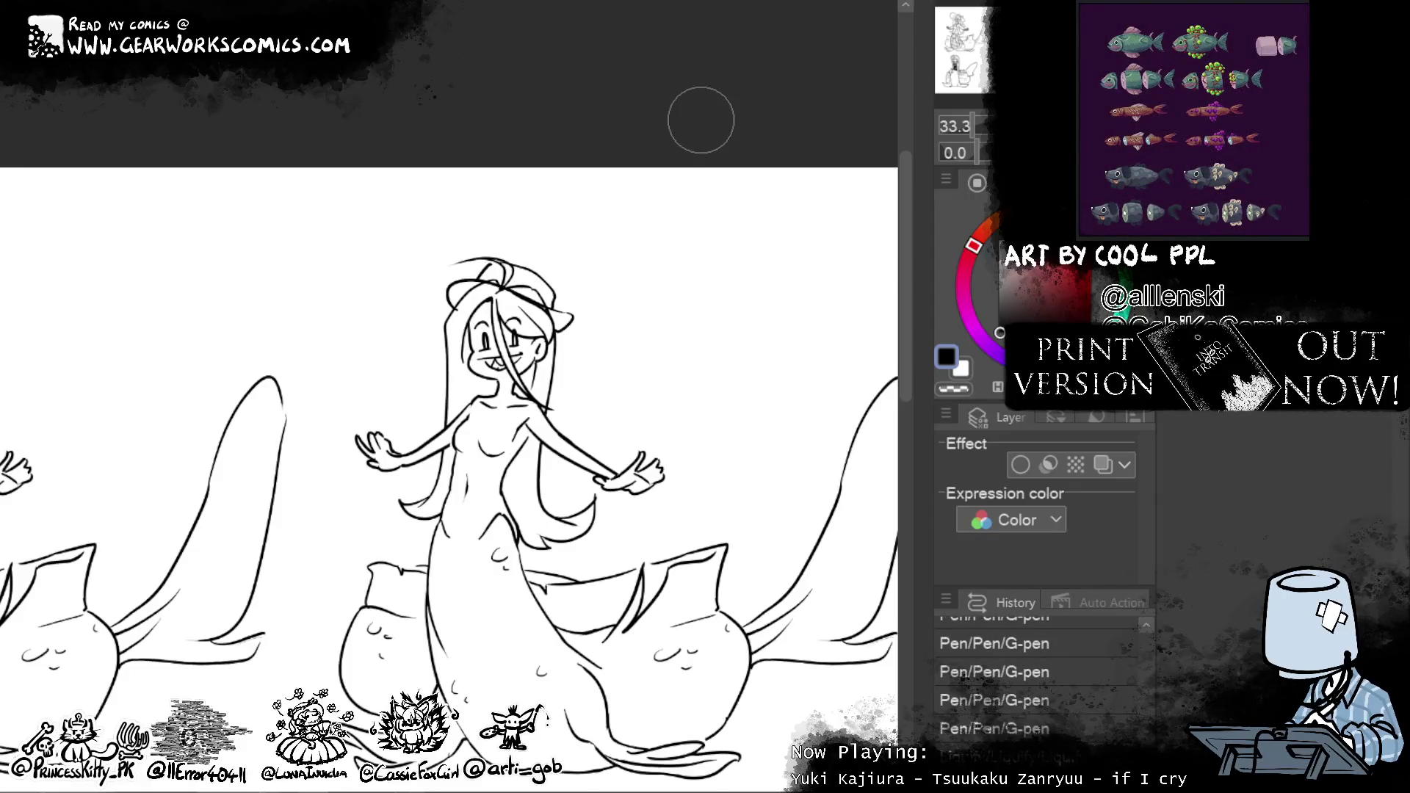
pyautogui.moveTo(588, 252); pyautogui.dragTo(599, 214)
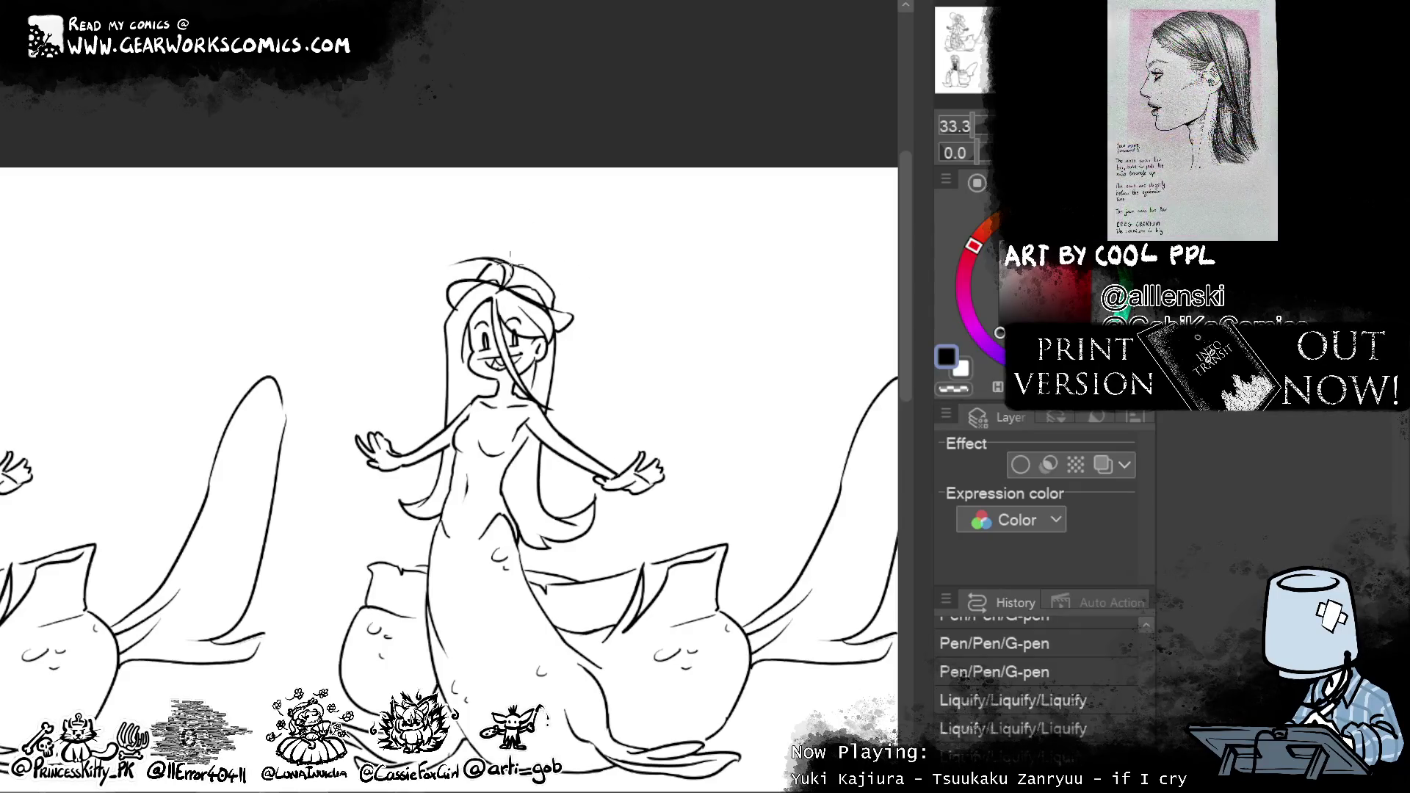
pyautogui.moveTo(510, 265); pyautogui.dragTo(489, 265)
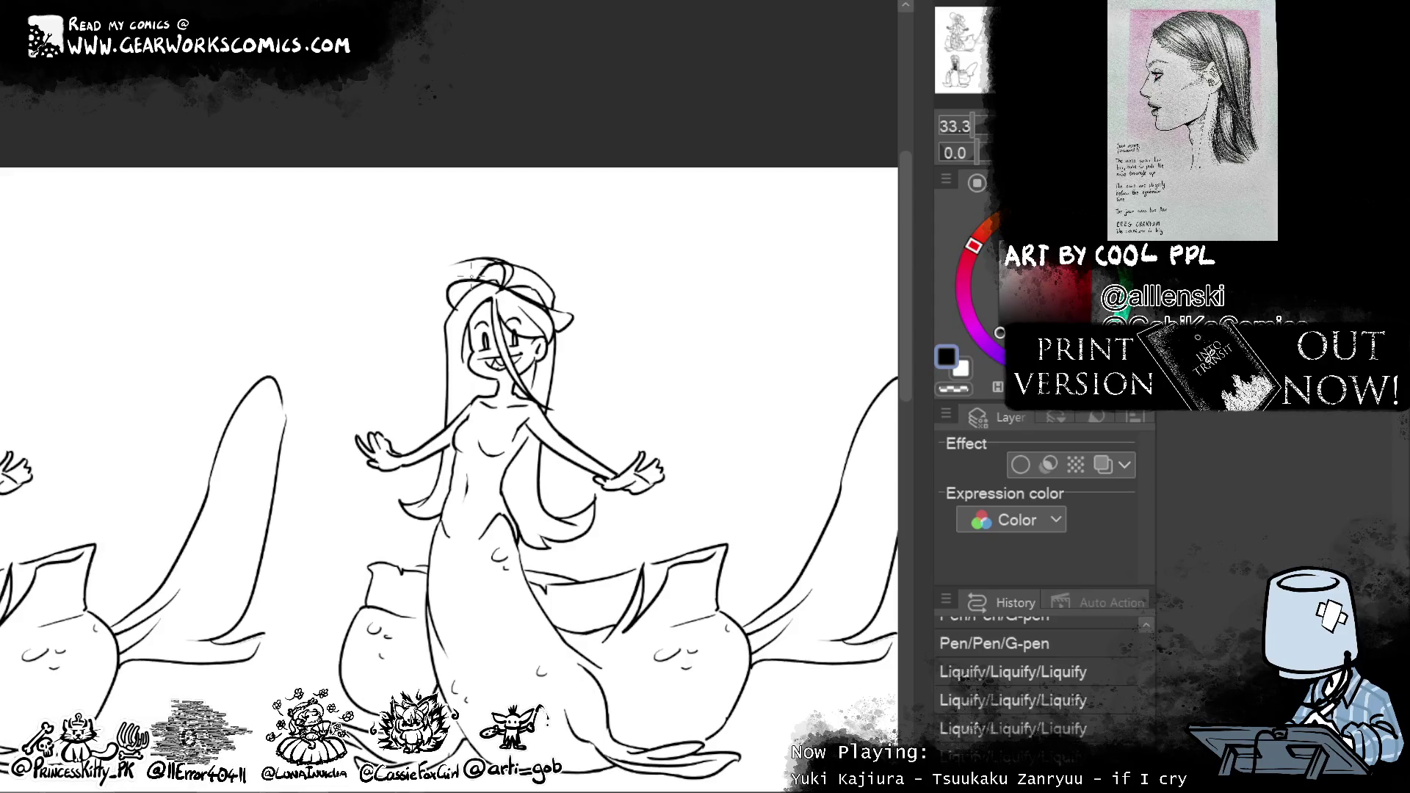
# Toggle the sketch's blue layer colour on and off, then ink the hat brim
pyautogui.click(1102, 464)
pyautogui.click(1102, 464)
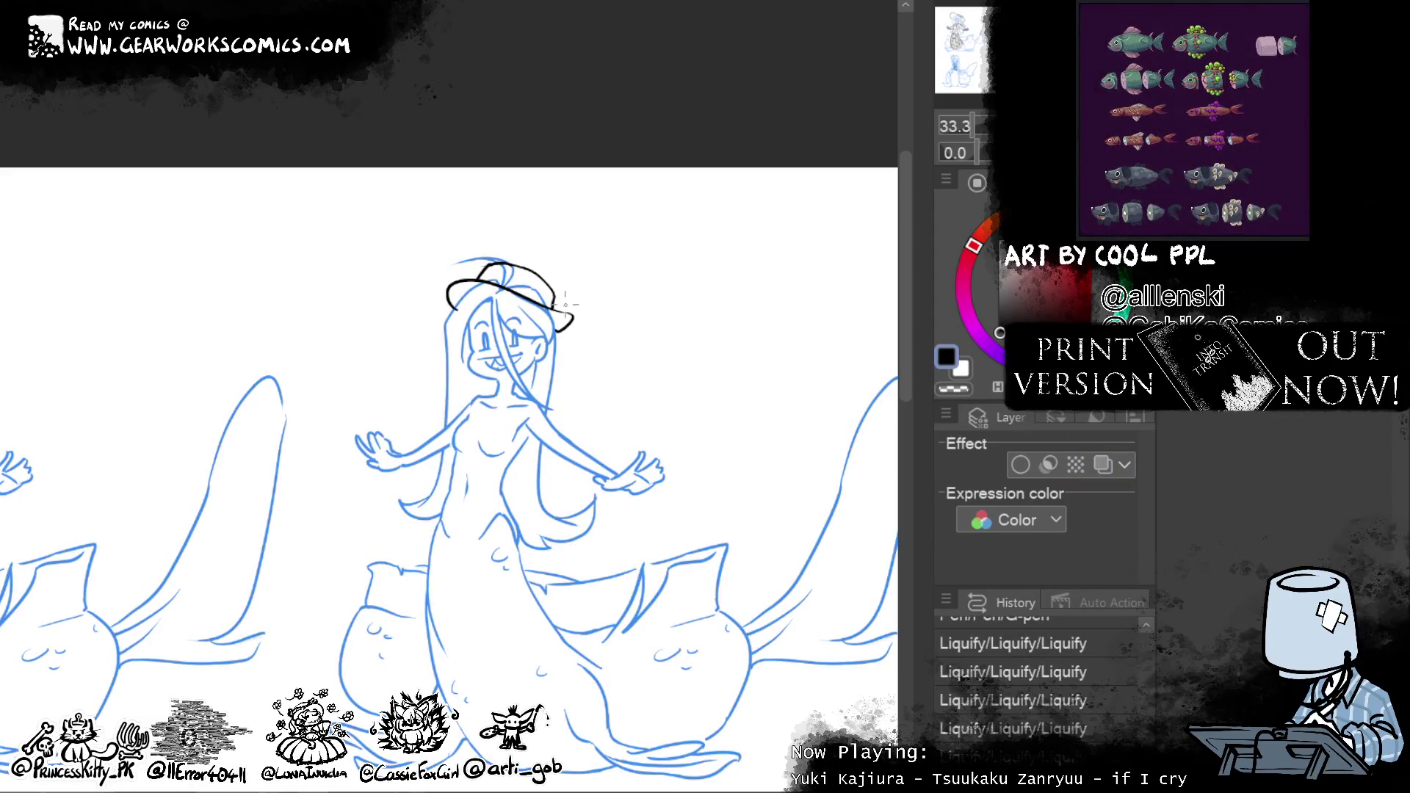
pyautogui.moveTo(566, 304); pyautogui.dragTo(556, 315)
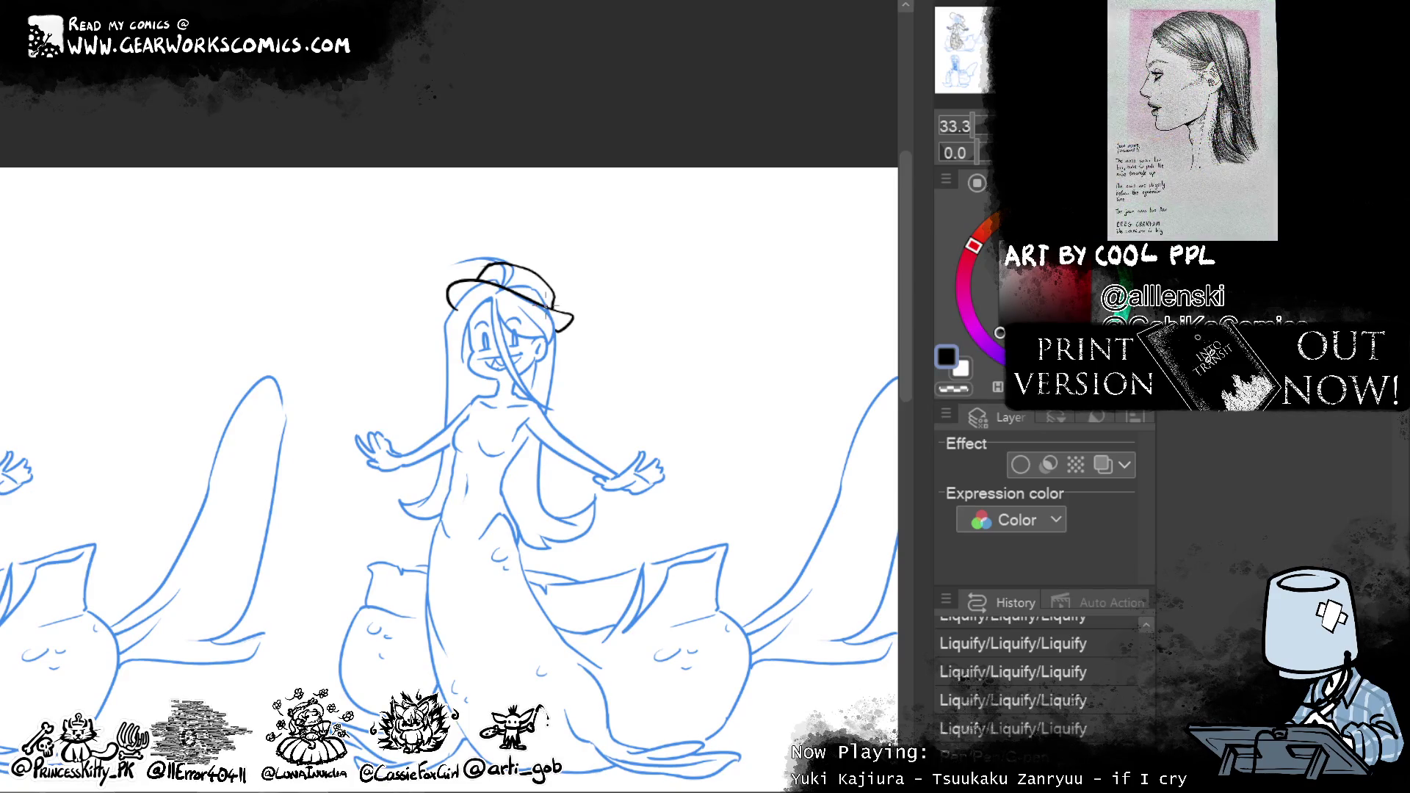
# Hatch fur texture around the neck, chest and left shoulder
pyautogui.moveTo(488, 410); pyautogui.dragTo(501, 391)
pyautogui.moveTo(499, 404); pyautogui.dragTo(540, 373)
pyautogui.moveTo(537, 395); pyautogui.dragTo(555, 368)
pyautogui.moveTo(487, 415)
pyautogui.mouseDown()
pyautogui.moveTo(514, 393)
pyautogui.moveTo(498, 440)
pyautogui.mouseUp()
pyautogui.moveTo(505, 419)
pyautogui.mouseDown()
pyautogui.moveTo(514, 438)
pyautogui.moveTo(570, 377)
pyautogui.moveTo(553, 386)
pyautogui.mouseUp()
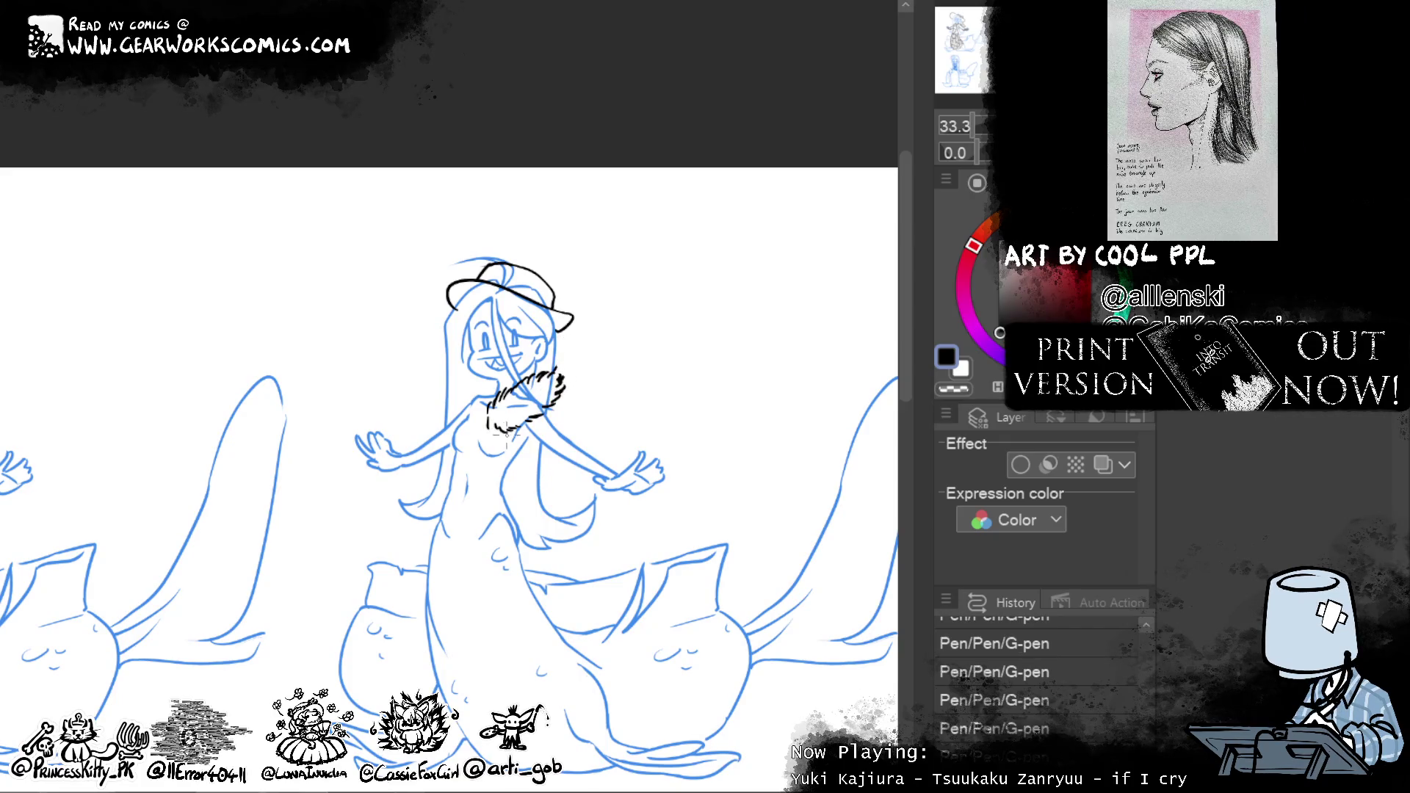
pyautogui.moveTo(518, 424)
pyautogui.mouseDown()
pyautogui.moveTo(459, 502)
pyautogui.moveTo(482, 399)
pyautogui.mouseUp()
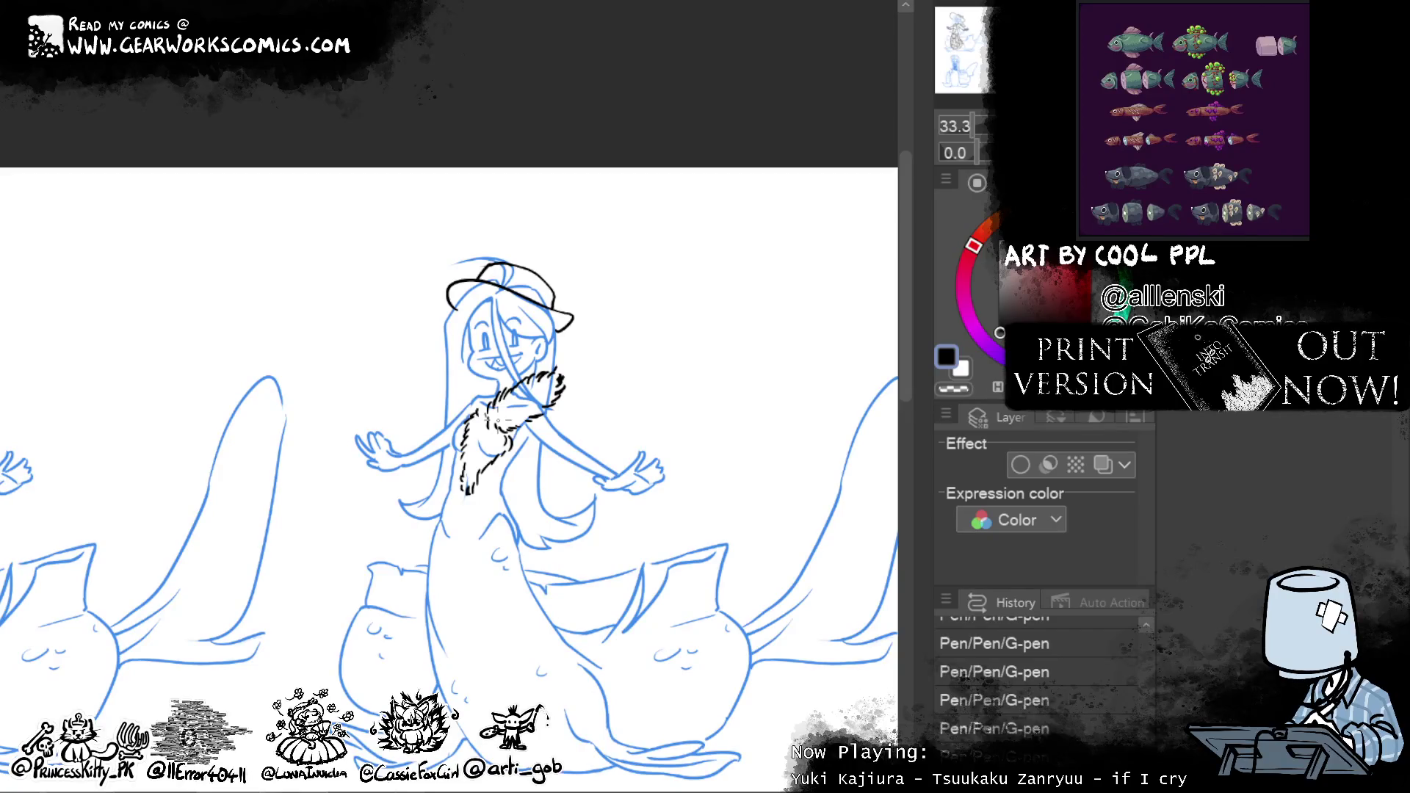
pyautogui.moveTo(478, 405)
pyautogui.mouseDown()
pyautogui.moveTo(458, 421)
pyautogui.moveTo(458, 396)
pyautogui.moveTo(482, 396)
pyautogui.mouseUp()
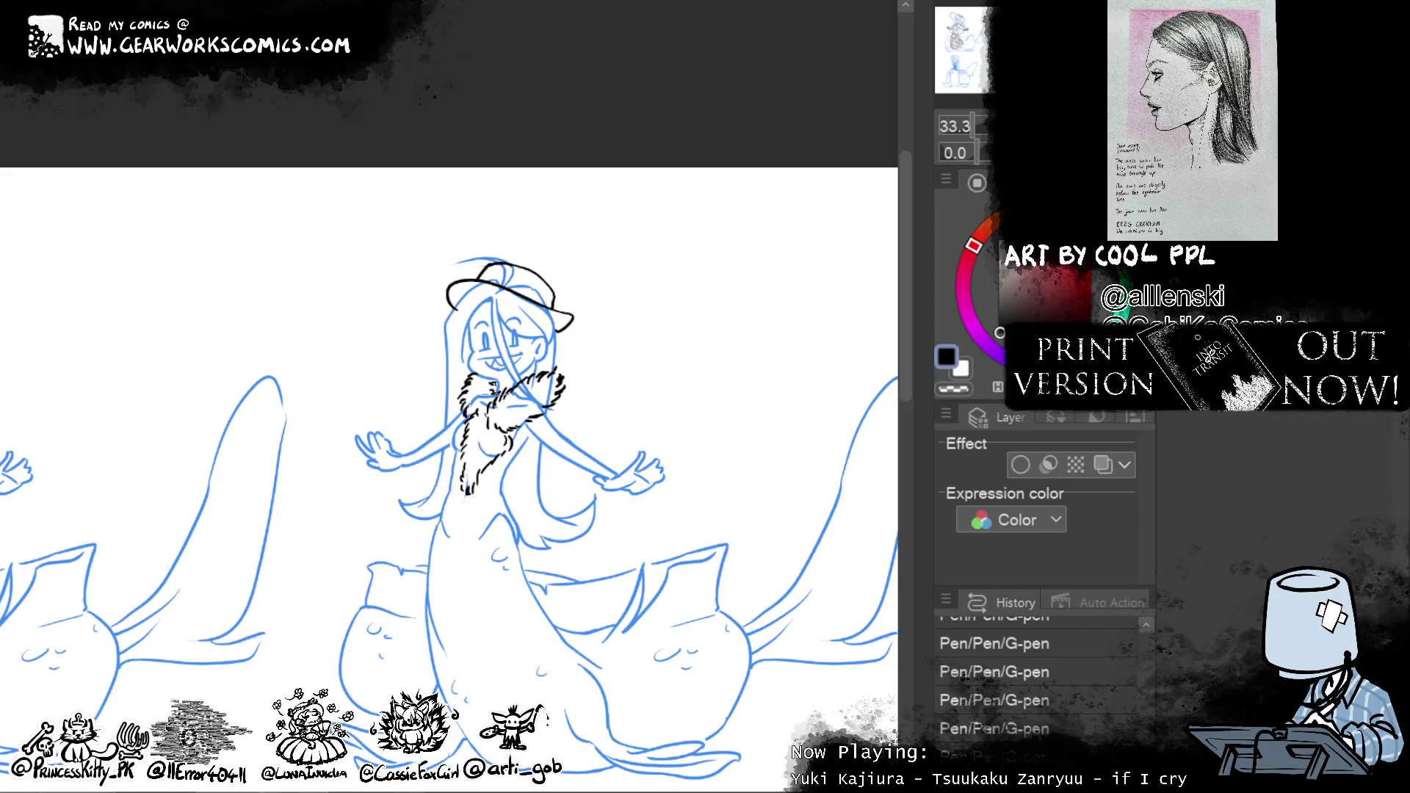
# Hatch the fur collar's ends and arms, and outline both hands
pyautogui.moveTo(576, 386)
pyautogui.mouseDown()
pyautogui.moveTo(564, 424)
pyautogui.moveTo(616, 483)
pyautogui.mouseUp()
pyautogui.moveTo(465, 408); pyautogui.dragTo(449, 432)
pyautogui.moveTo(450, 416); pyautogui.dragTo(394, 465)
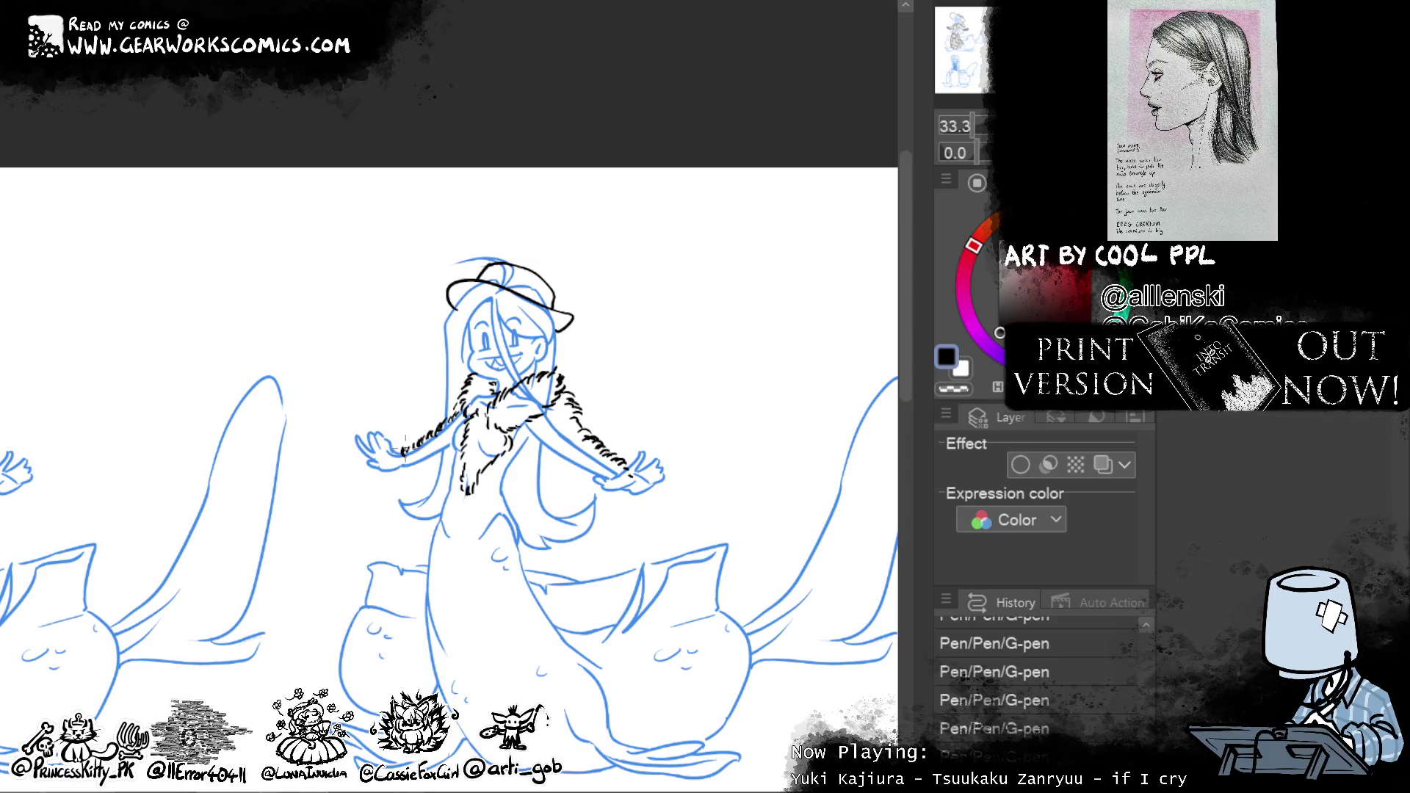
pyautogui.moveTo(619, 470)
pyautogui.mouseDown()
pyautogui.moveTo(606, 515)
pyautogui.moveTo(623, 518)
pyautogui.moveTo(603, 526)
pyautogui.mouseUp()
pyautogui.moveTo(402, 449); pyautogui.dragTo(393, 490)
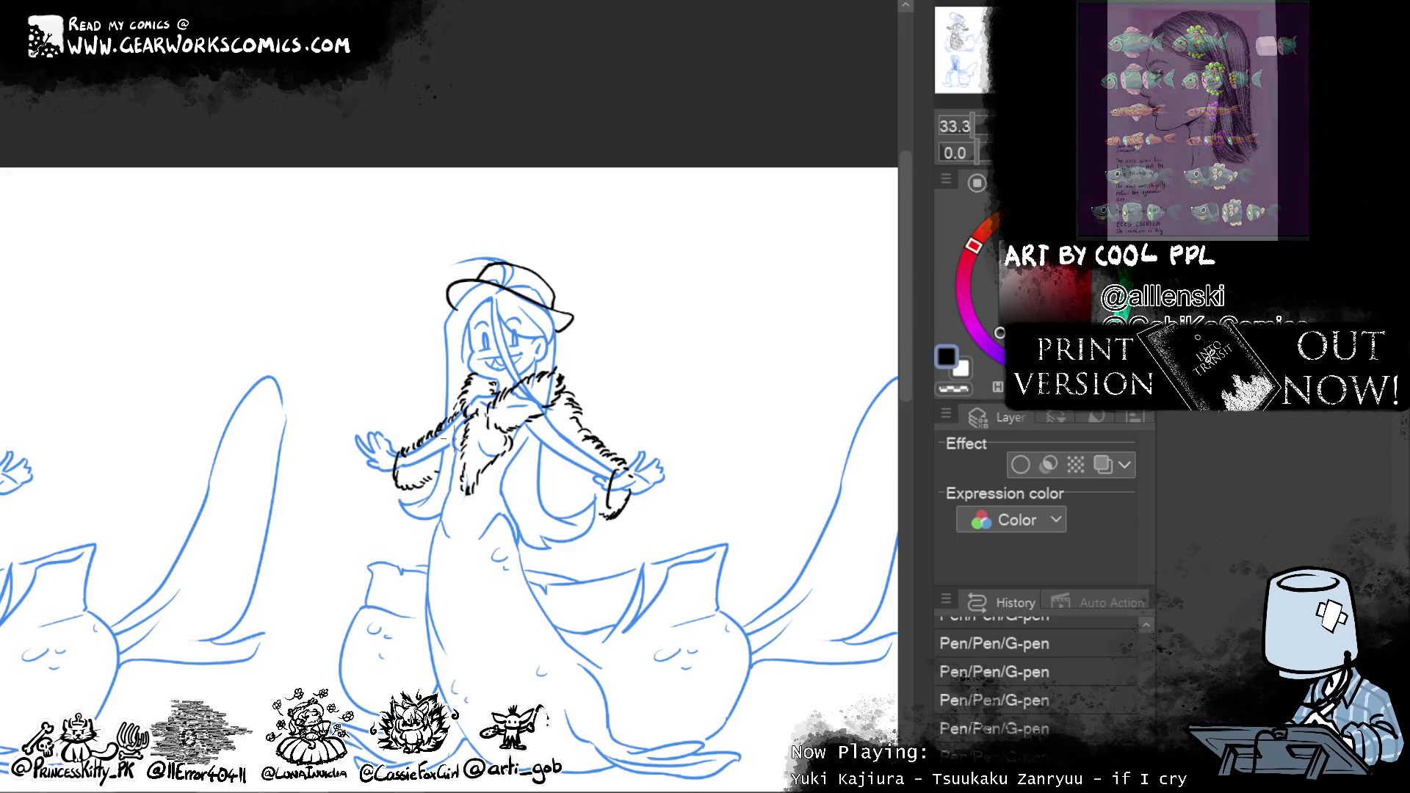
# Undo stray strokes, re-ink near the left hand and right side, and bring the lower figure into view
pyautogui.hotkey('ctrl', 'z')
pyautogui.hotkey('ctrl', 'z')
pyautogui.hotkey('ctrl', 'z')
pyautogui.hotkey('ctrl', 'z')
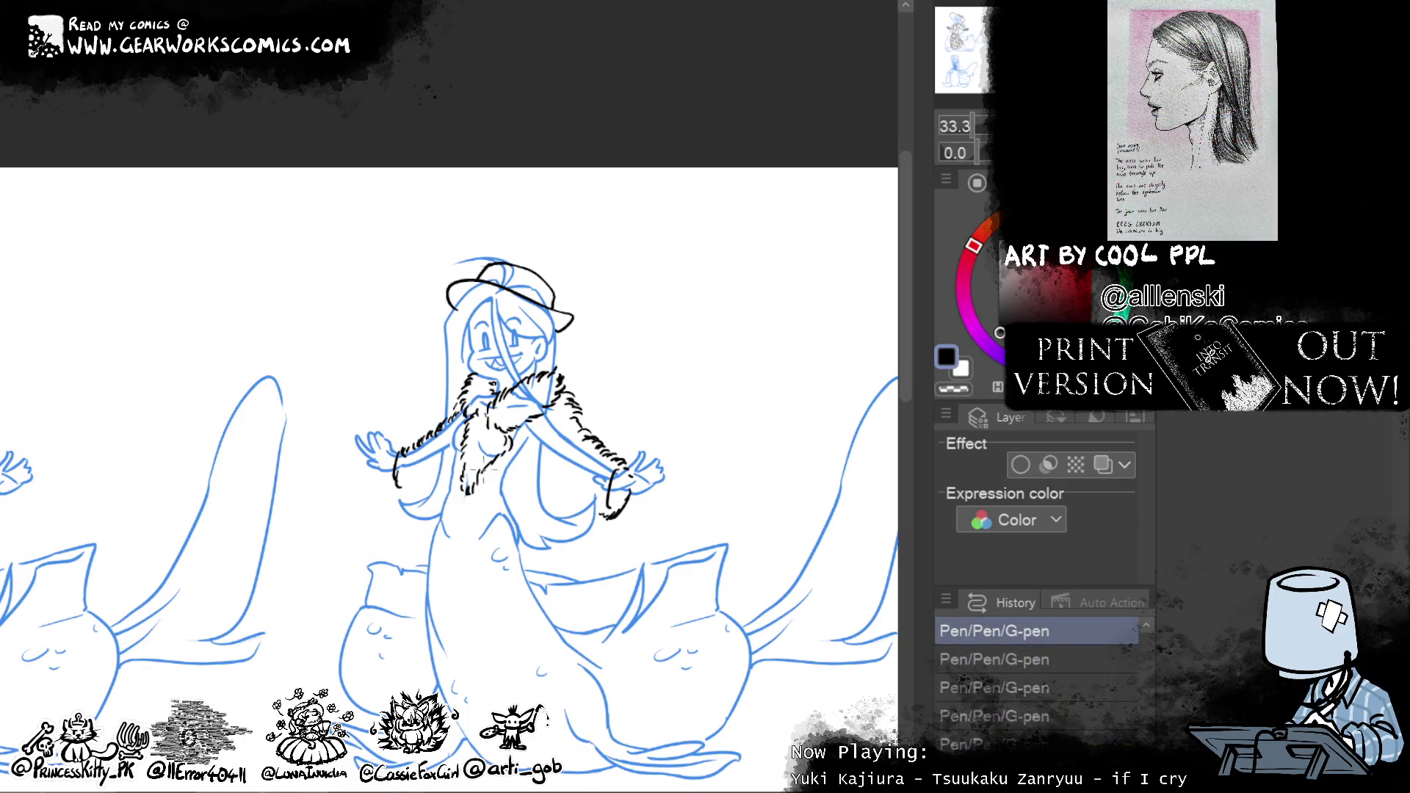
pyautogui.moveTo(400, 490); pyautogui.dragTo(436, 474)
pyautogui.hotkey('ctrl', 'z')
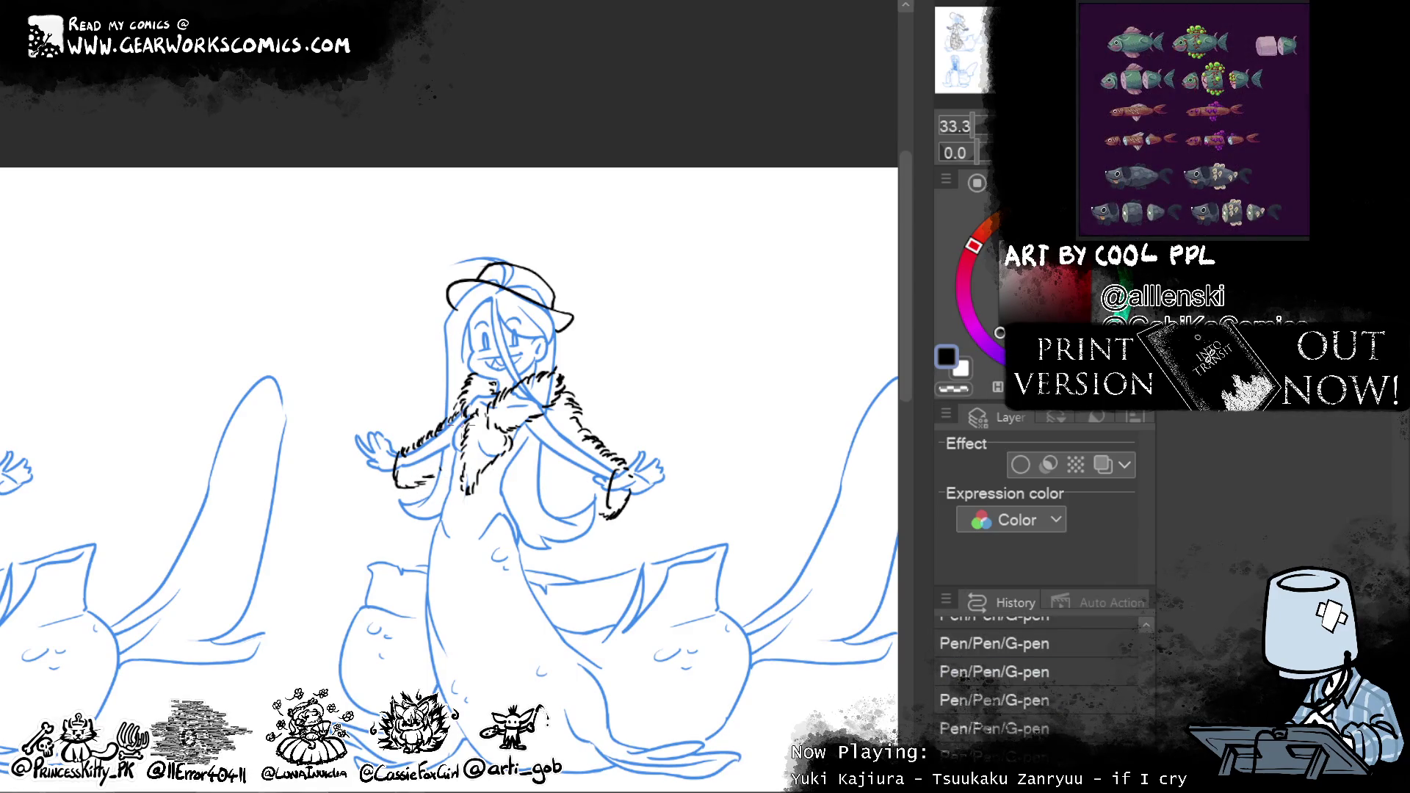
pyautogui.moveTo(537, 450); pyautogui.dragTo(584, 507)
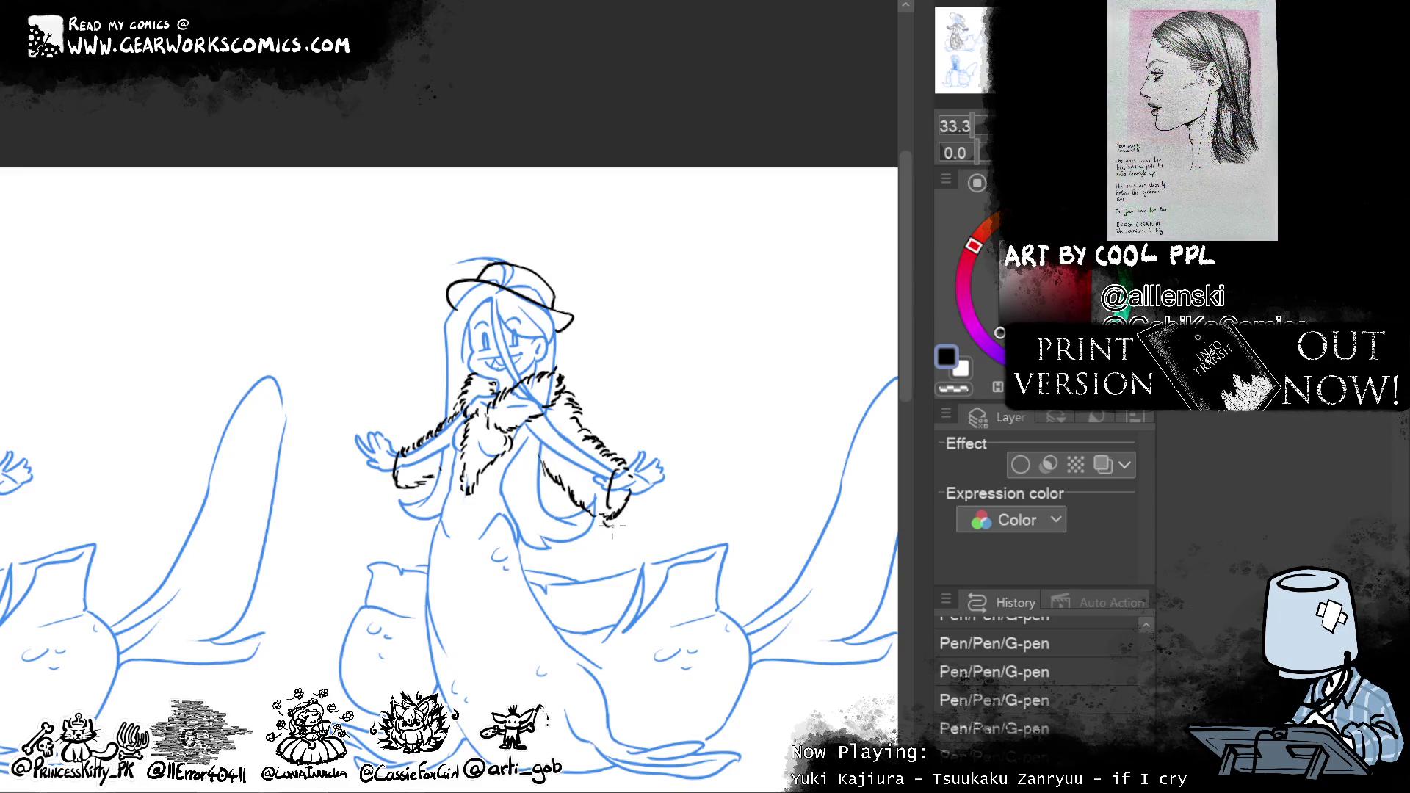
pyautogui.moveTo(737, 684)
pyautogui.mouseDown()
pyautogui.moveTo(752, 575)
pyautogui.moveTo(752, 606)
pyautogui.mouseUp()
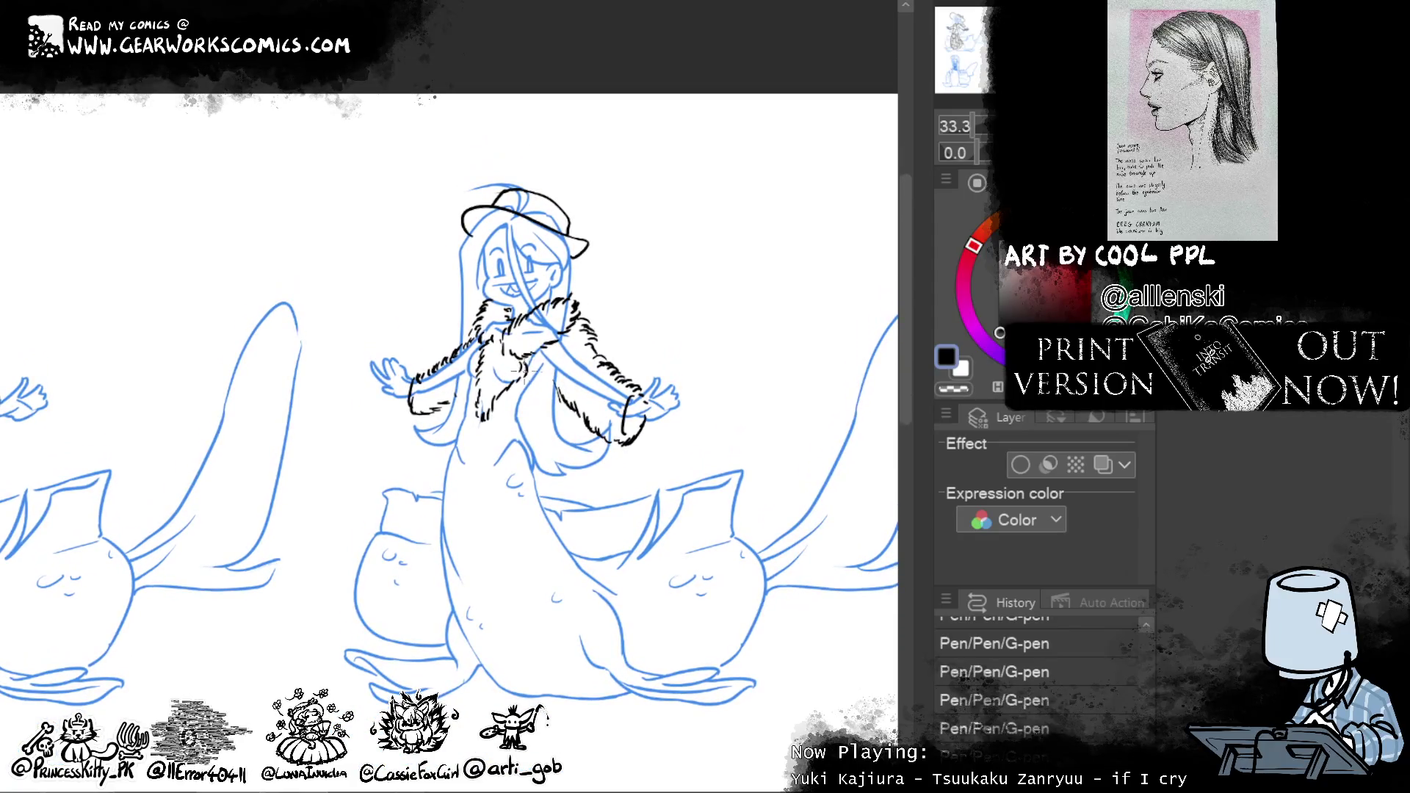
# Extend fur hatching down the coat and along its left edge
pyautogui.moveTo(562, 382); pyautogui.dragTo(536, 449)
pyautogui.moveTo(522, 364)
pyautogui.mouseDown()
pyautogui.moveTo(516, 396)
pyautogui.moveTo(541, 473)
pyautogui.mouseUp()
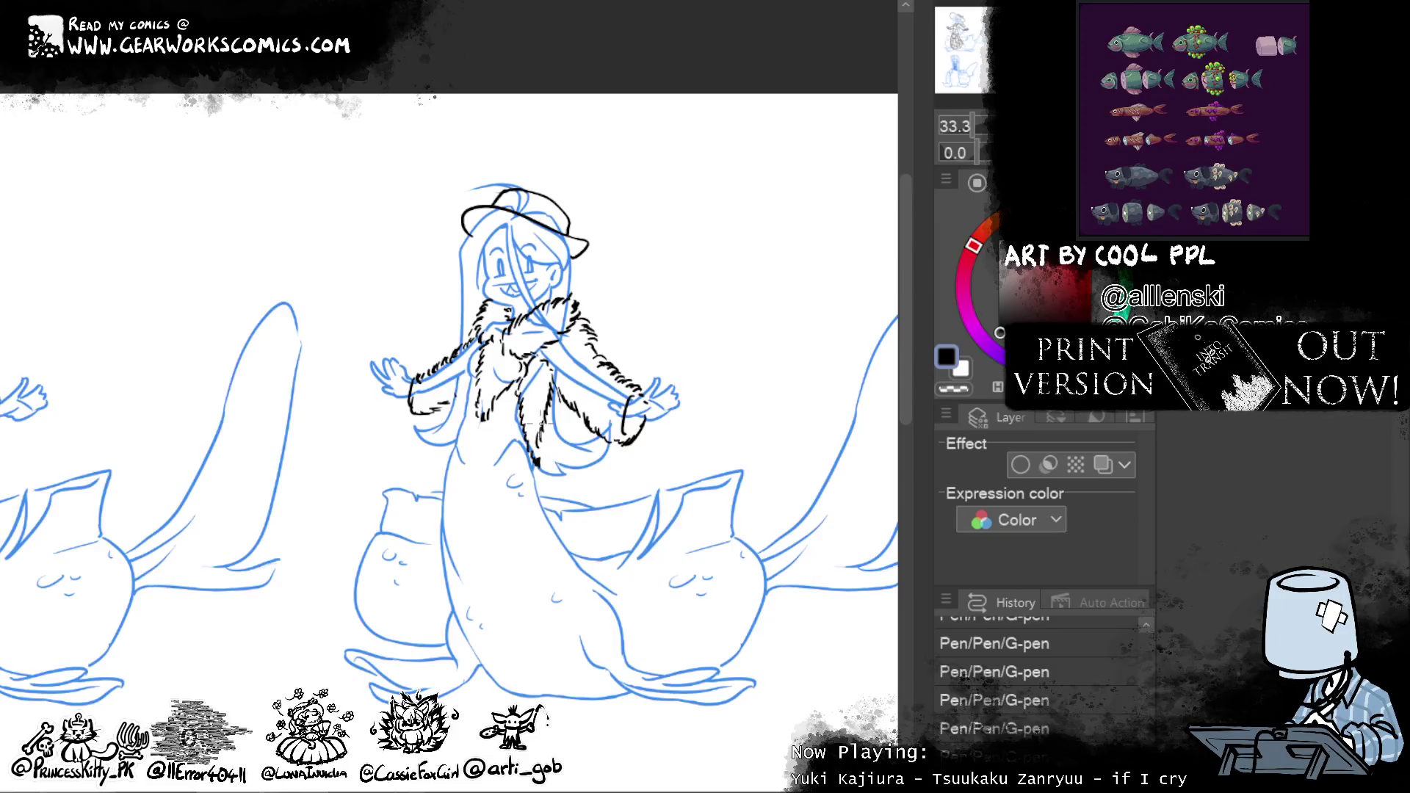
pyautogui.moveTo(454, 379); pyautogui.dragTo(463, 448)
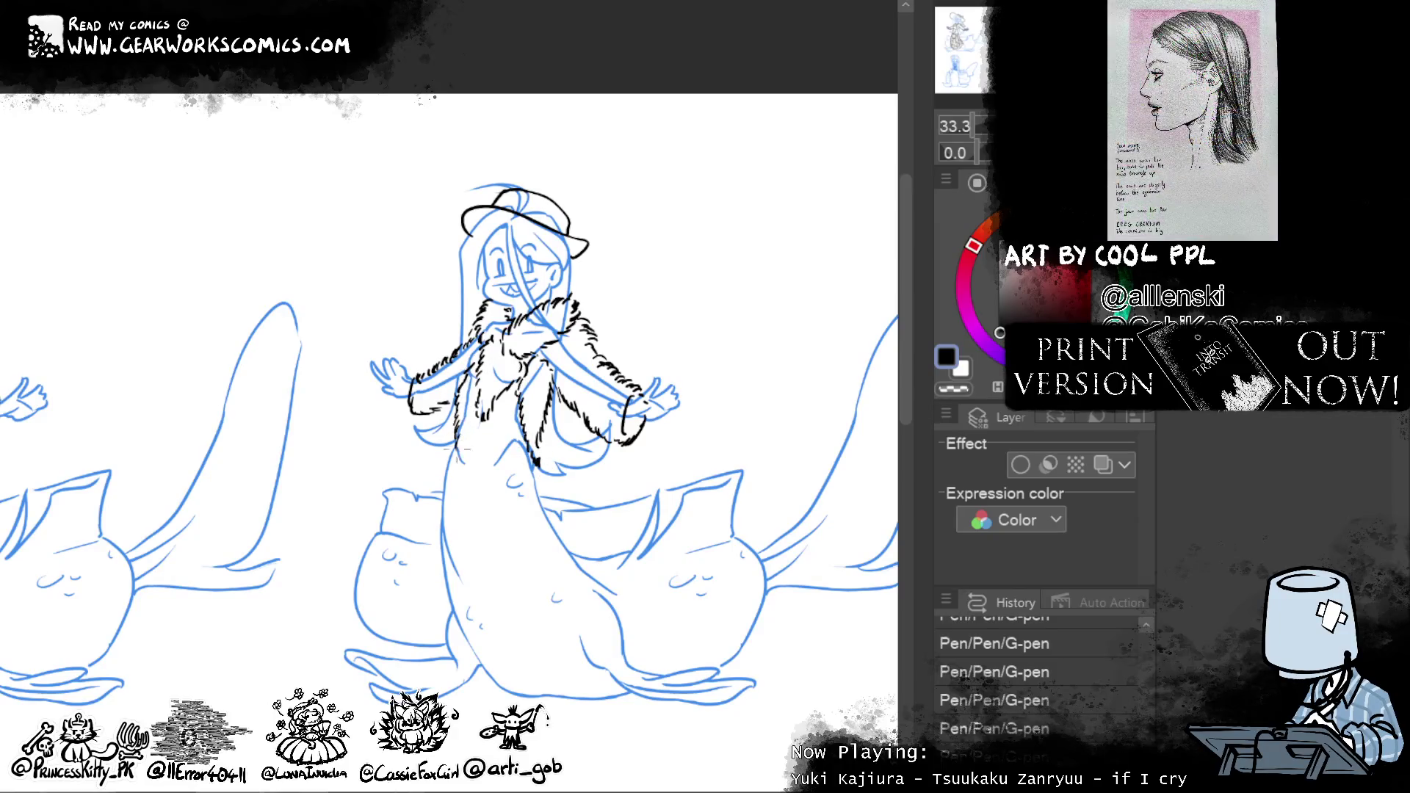
pyautogui.moveTo(466, 394)
pyautogui.mouseDown()
pyautogui.moveTo(483, 430)
pyautogui.moveTo(456, 473)
pyautogui.mouseUp()
pyautogui.moveTo(748, 479)
pyautogui.mouseDown()
pyautogui.moveTo(716, 540)
pyautogui.moveTo(736, 528)
pyautogui.moveTo(727, 519)
pyautogui.mouseUp()
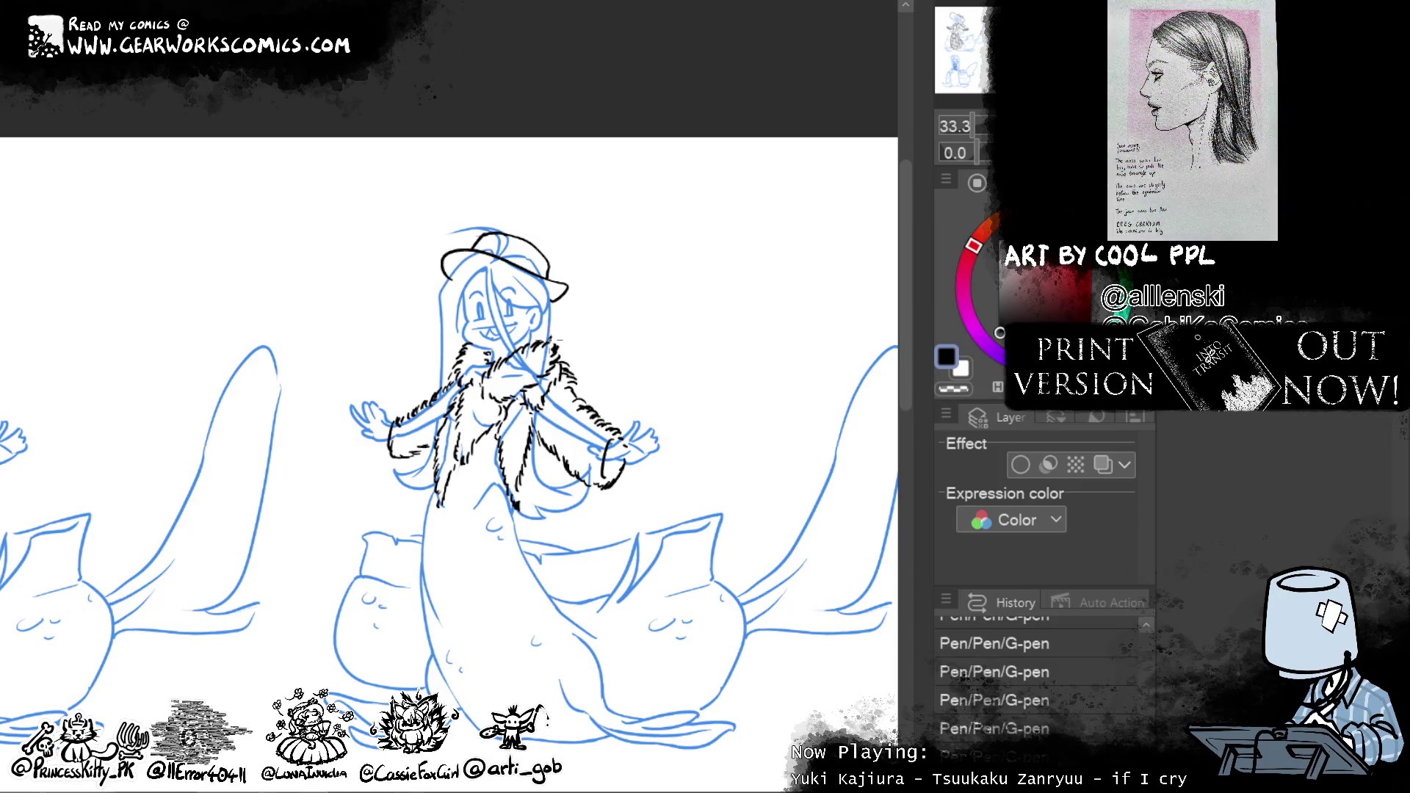
pyautogui.moveTo(438, 395); pyautogui.dragTo(452, 408)
# Fade the sketch layer to a pale blue guide beneath the ink, repositioning the view
pyautogui.moveTo(782, 467); pyautogui.dragTo(718, 401)
pyautogui.click(1102, 464)
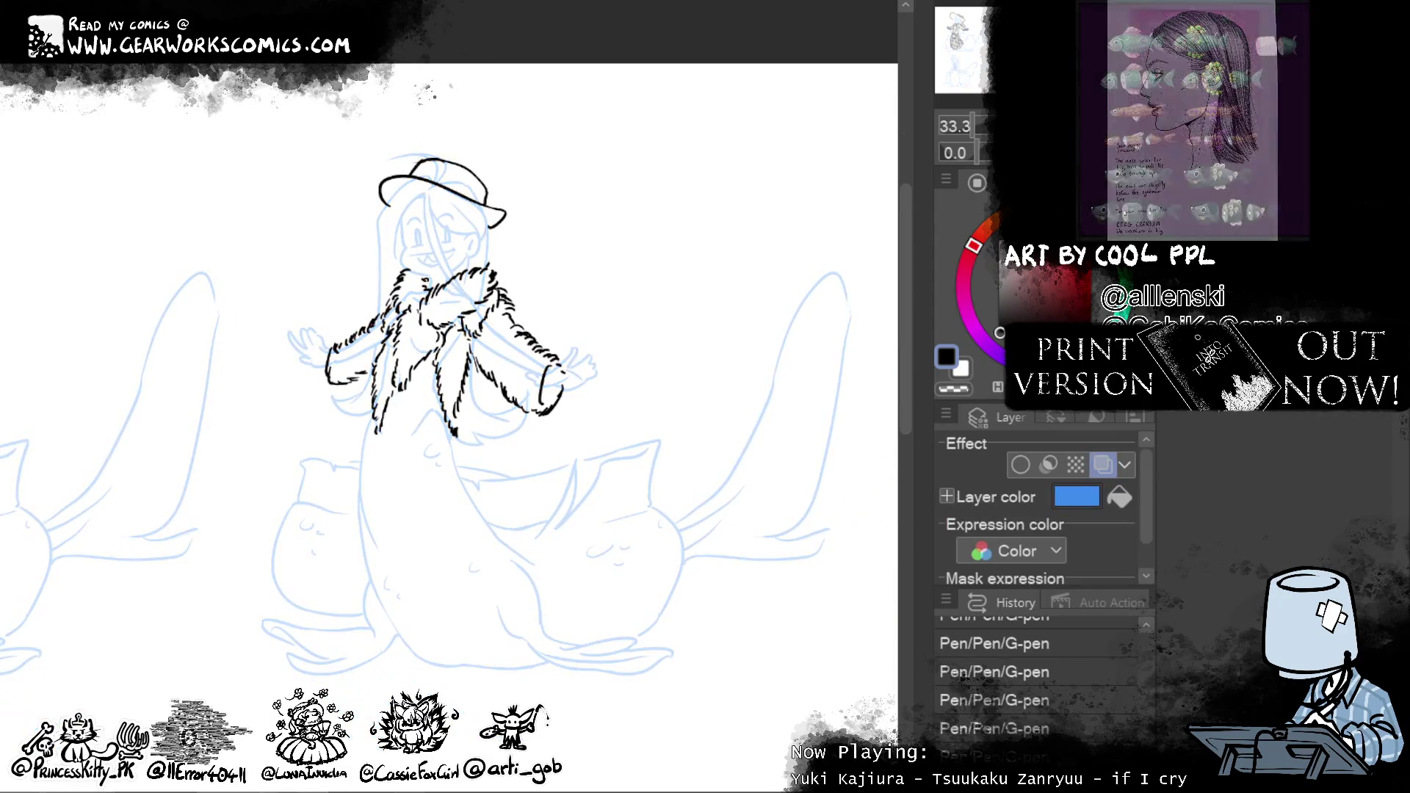
pyautogui.click(1102, 464)
pyautogui.moveTo(730, 438)
pyautogui.mouseDown()
pyautogui.moveTo(708, 327)
pyautogui.moveTo(692, 320)
pyautogui.mouseUp()
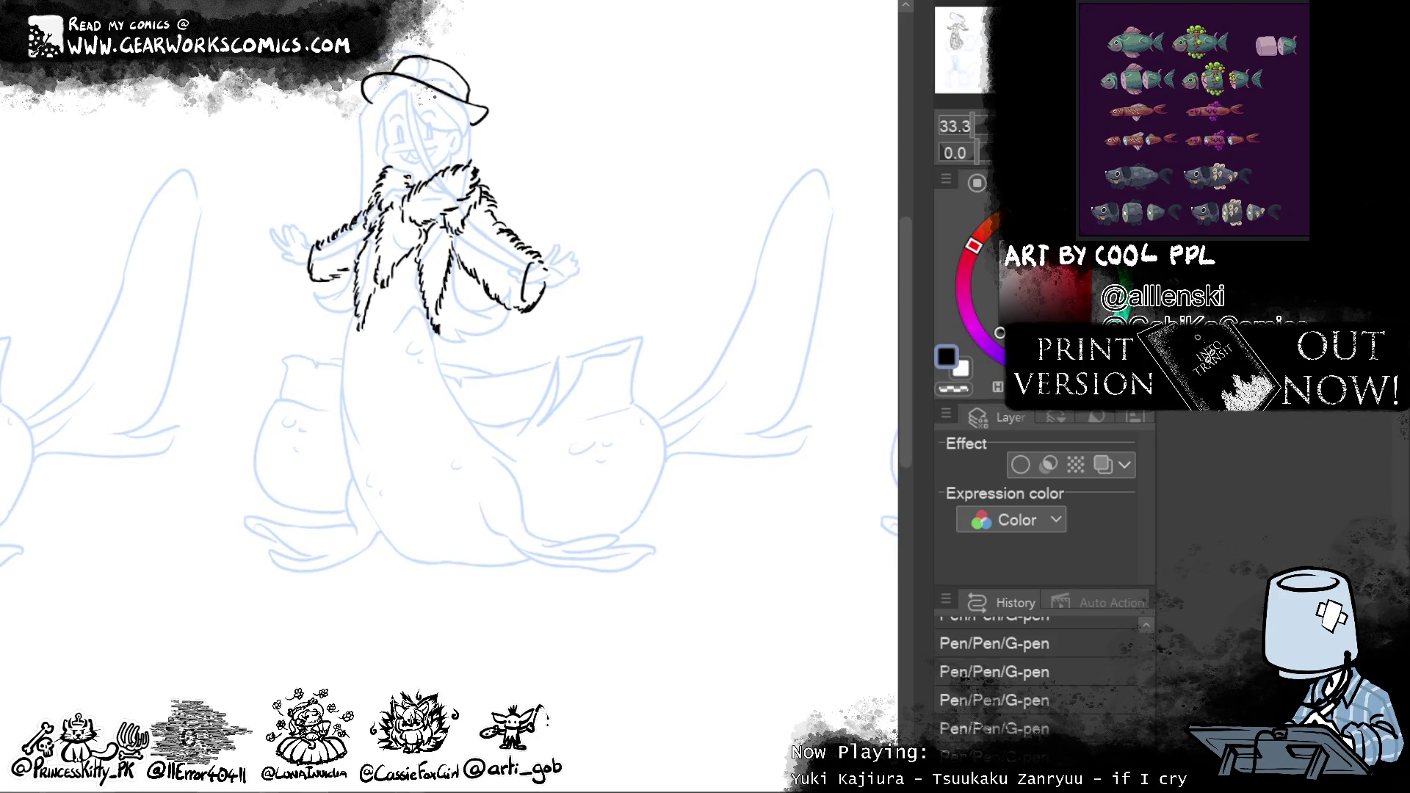
pyautogui.click(1103, 464)
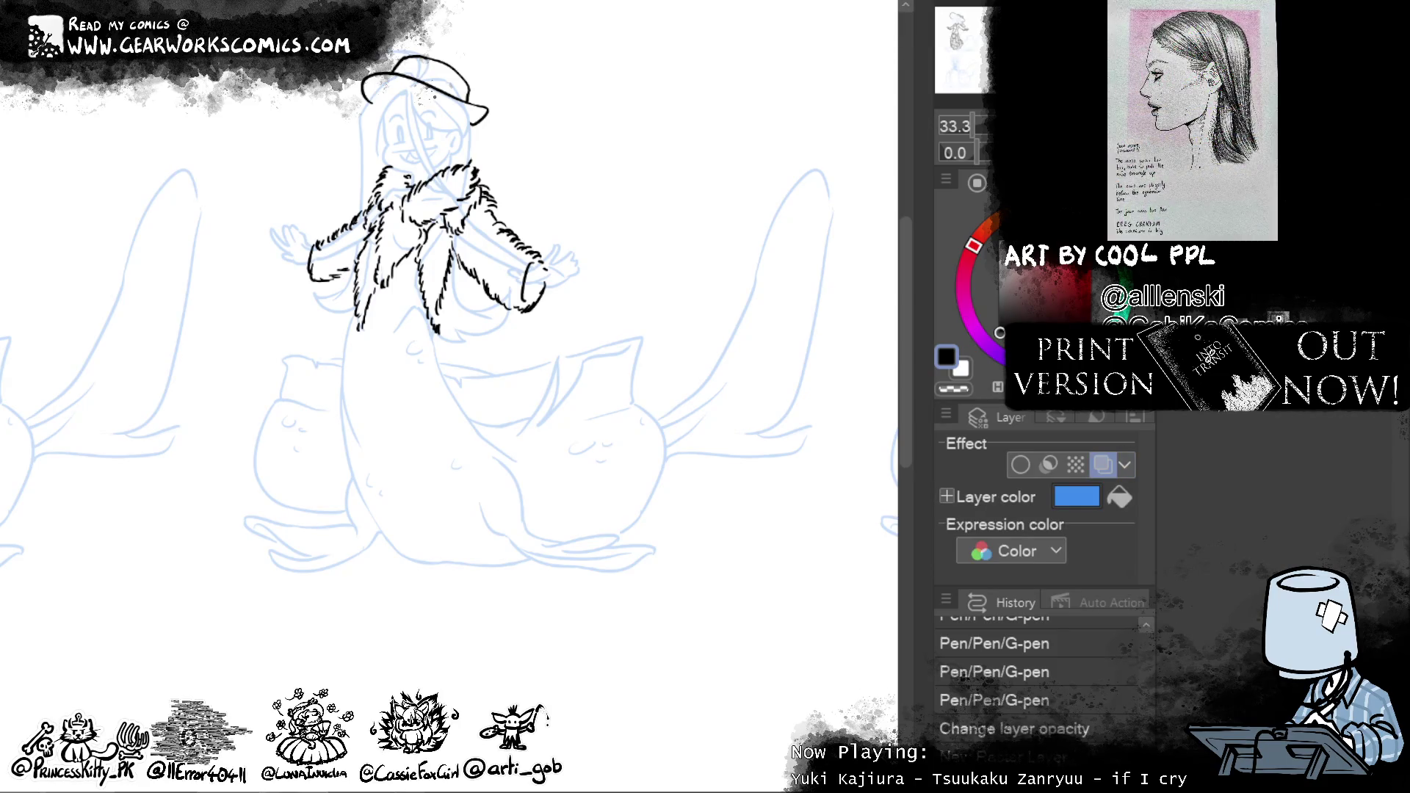
# Draw the coat's centre line and a left panel line curving into it, redoing first attempts
pyautogui.moveTo(405, 243); pyautogui.dragTo(410, 498)
pyautogui.hotkey('ctrl', 'z')
pyautogui.moveTo(410, 265); pyautogui.dragTo(427, 507)
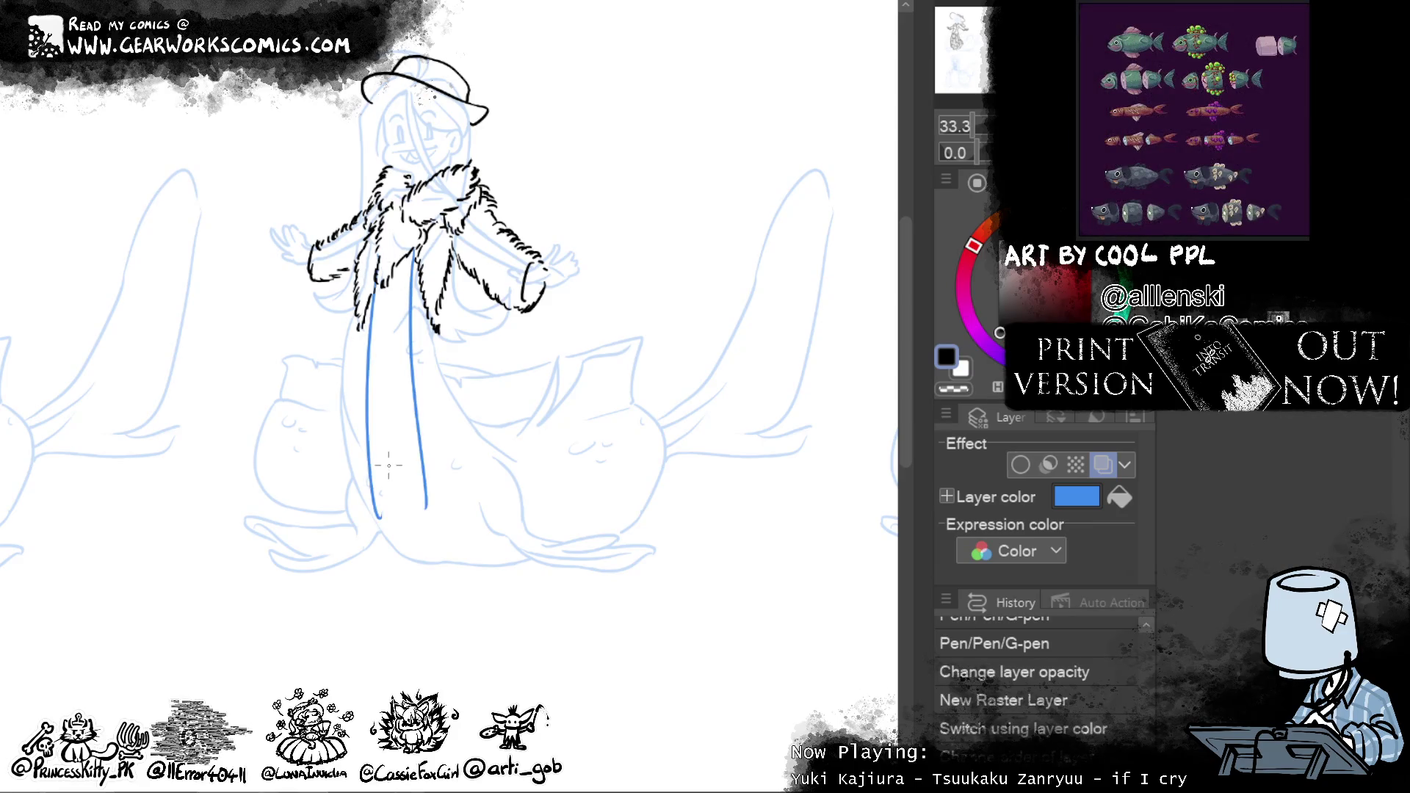
pyautogui.moveTo(374, 276); pyautogui.dragTo(364, 474)
pyautogui.hotkey('ctrl', 'z')
pyautogui.moveTo(375, 288); pyautogui.dragTo(426, 507)
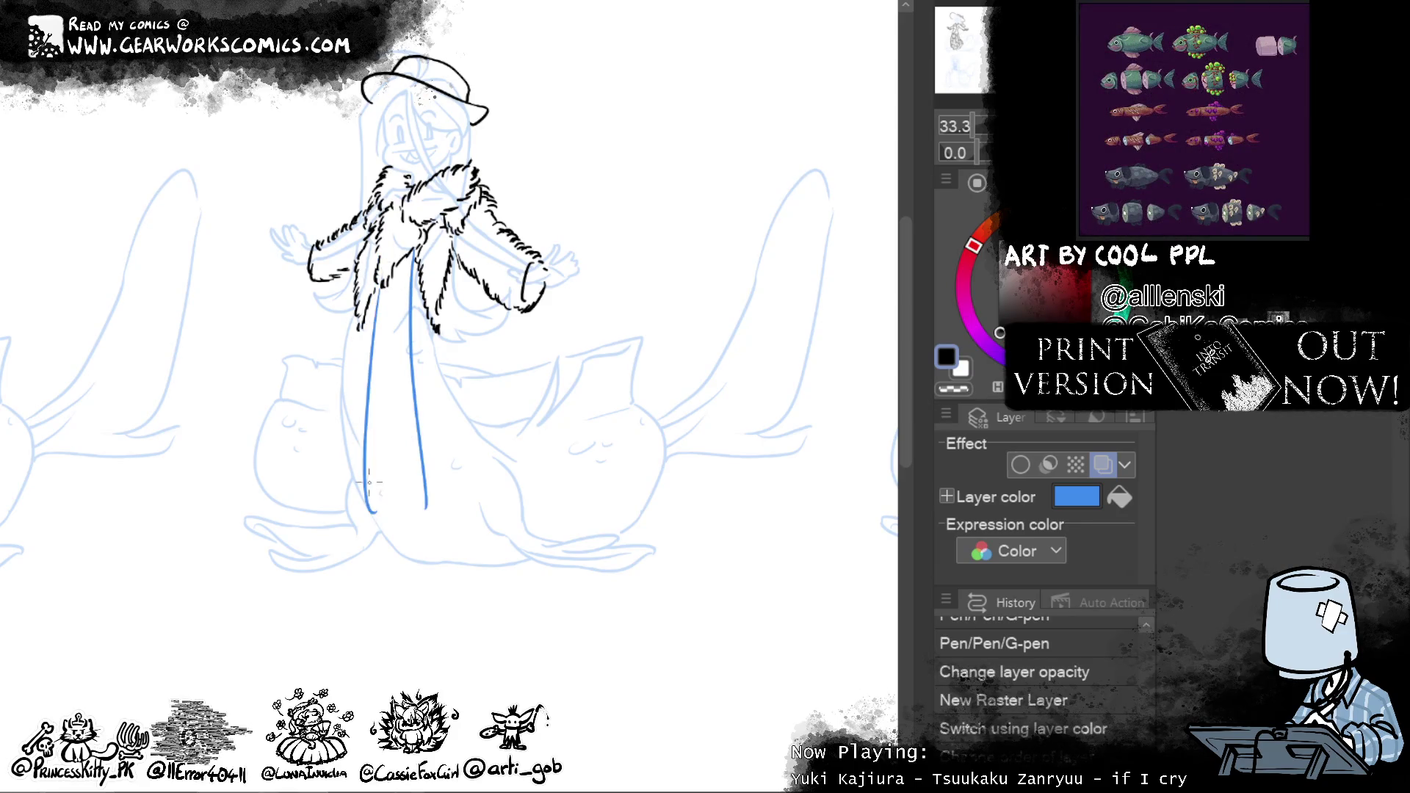
# Work out the right coat line through several redraws, ending with a hooked lower end
pyautogui.moveTo(448, 279); pyautogui.dragTo(455, 485)
pyautogui.hotkey('ctrl', 'z')
pyautogui.moveTo(450, 324); pyautogui.dragTo(427, 491)
pyautogui.moveTo(431, 335); pyautogui.dragTo(450, 406)
pyautogui.hotkey('ctrl', 'z')
pyautogui.hotkey('ctrl', 'z')
pyautogui.moveTo(438, 322); pyautogui.dragTo(456, 477)
pyautogui.hotkey('ctrl', 'z')
pyautogui.moveTo(436, 315); pyautogui.dragTo(448, 505)
pyautogui.hotkey('ctrl', 'z')
pyautogui.moveTo(438, 325); pyautogui.dragTo(456, 502)
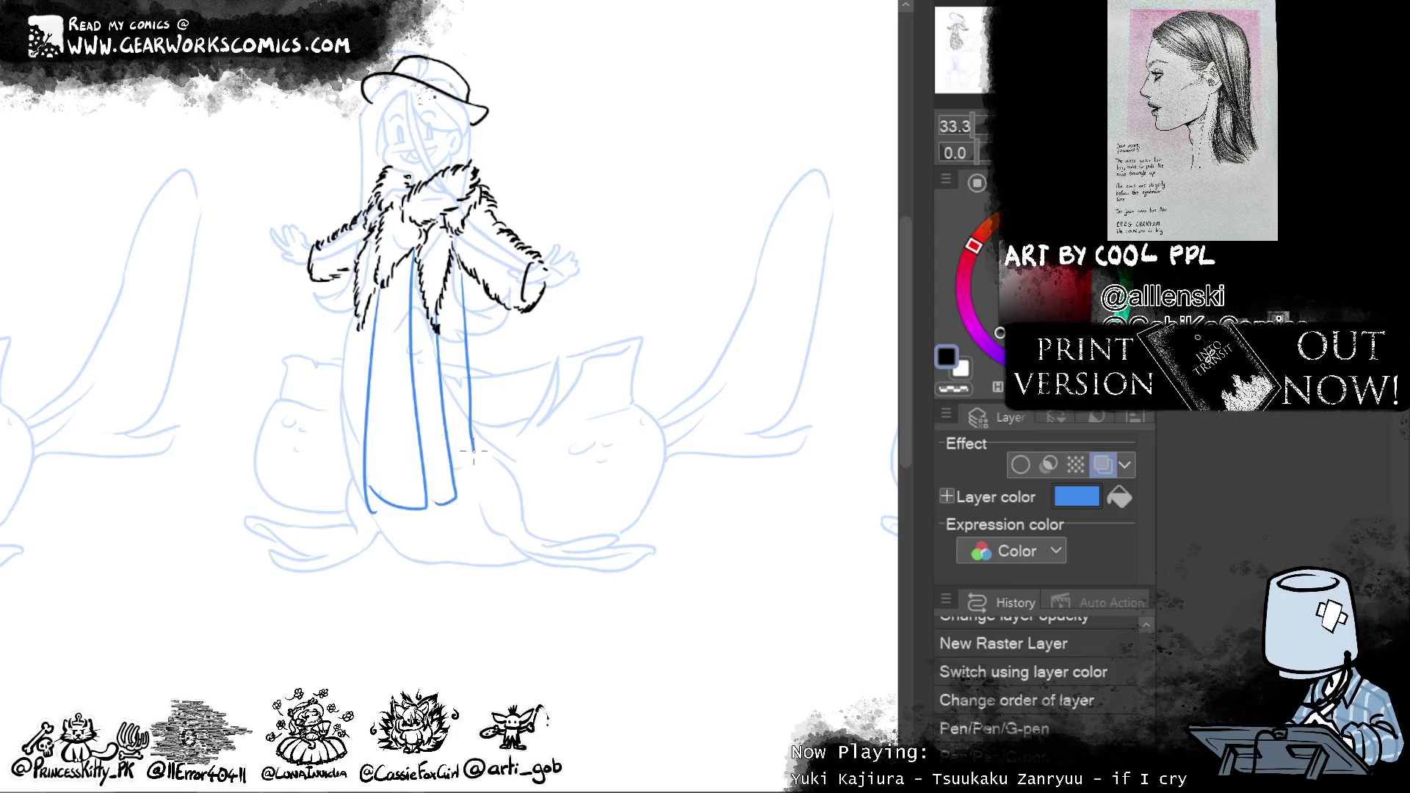
# Add further coat panel lines on the right, redrawing until they sit correctly
pyautogui.moveTo(460, 272); pyautogui.dragTo(487, 498)
pyautogui.hotkey('ctrl', 'z')
pyautogui.moveTo(461, 272); pyautogui.dragTo(475, 492)
pyautogui.moveTo(468, 276); pyautogui.dragTo(486, 483)
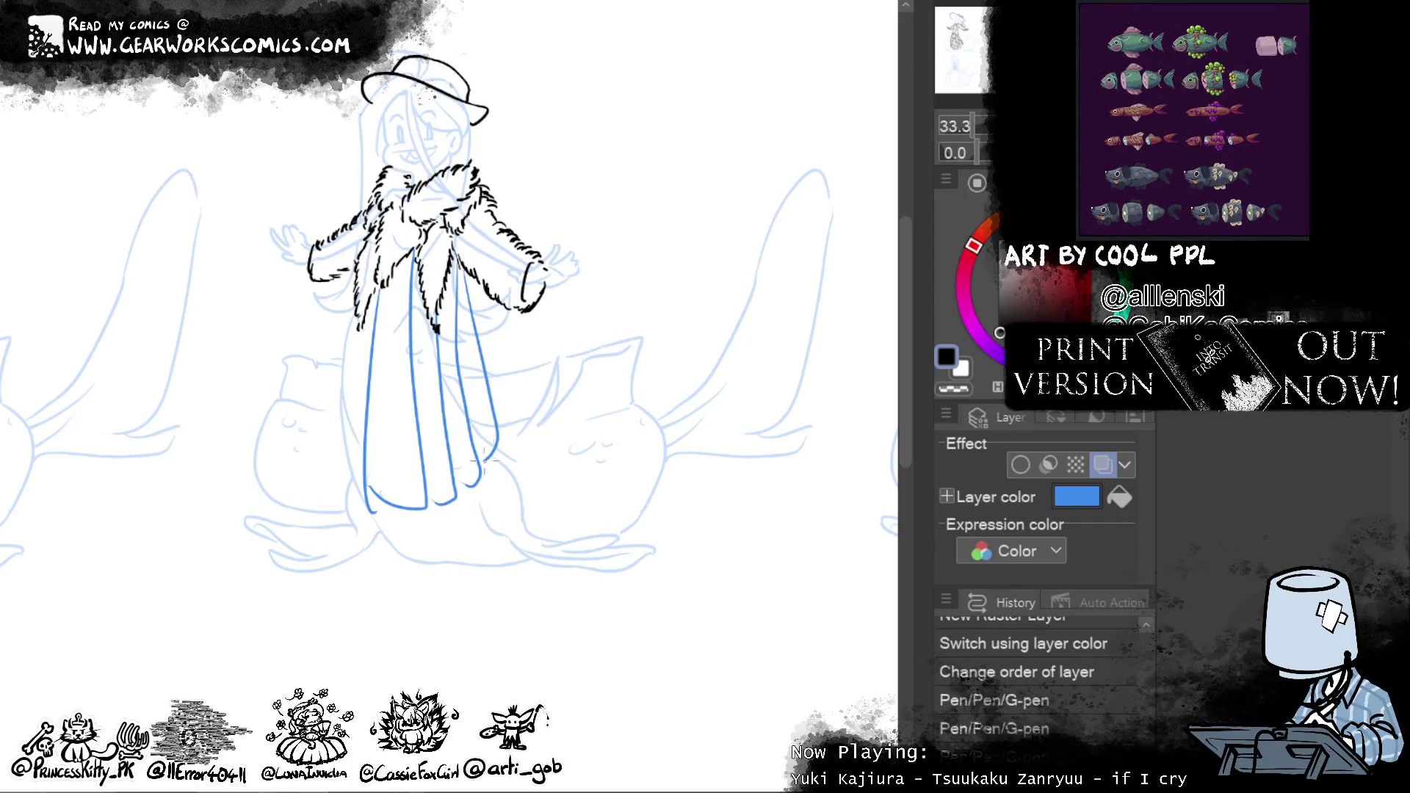
pyautogui.hotkey('ctrl', 'z')
pyautogui.moveTo(463, 282)
pyautogui.mouseDown()
pyautogui.moveTo(498, 434)
pyautogui.moveTo(485, 472)
pyautogui.mouseUp()
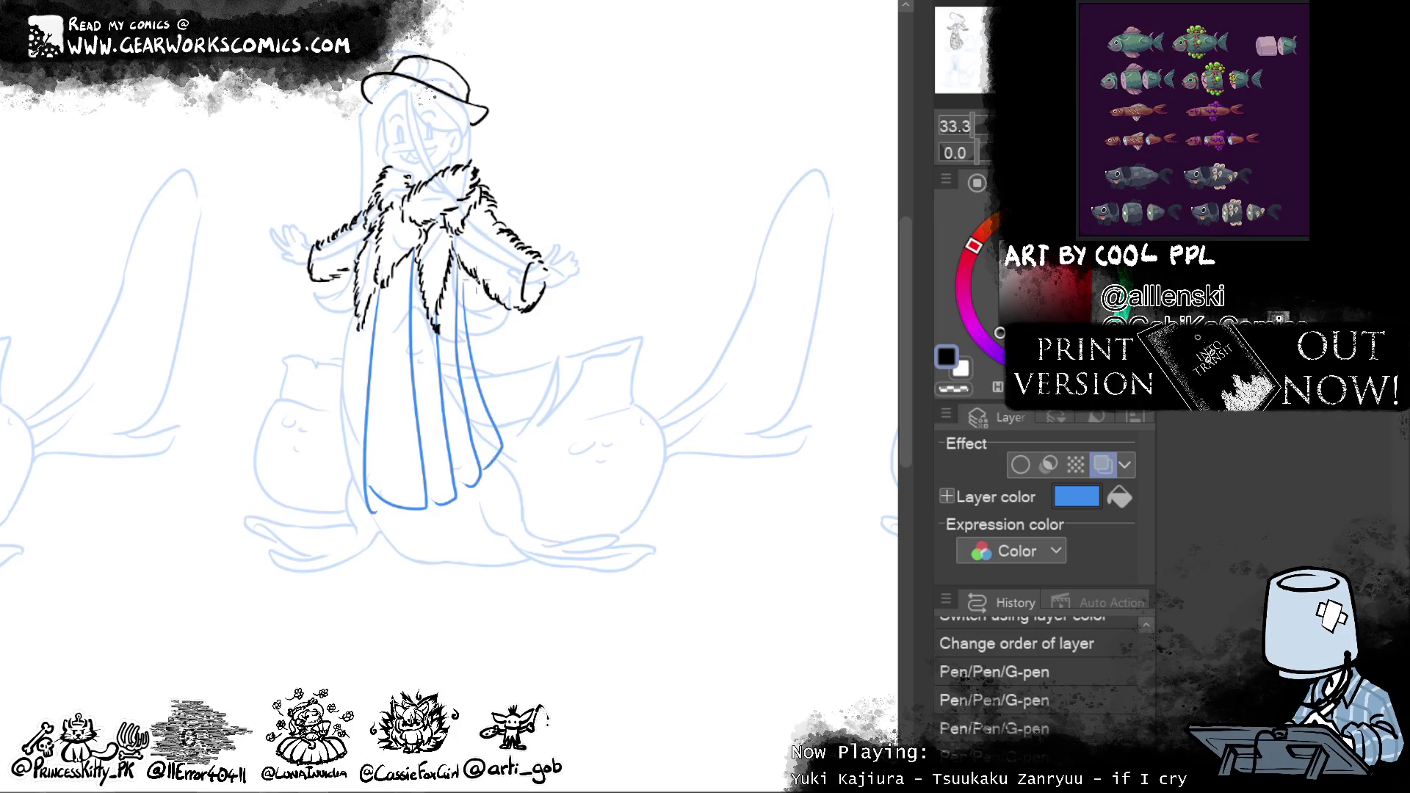
pyautogui.moveTo(474, 279); pyautogui.dragTo(491, 381)
pyautogui.hotkey('ctrl', 'z')
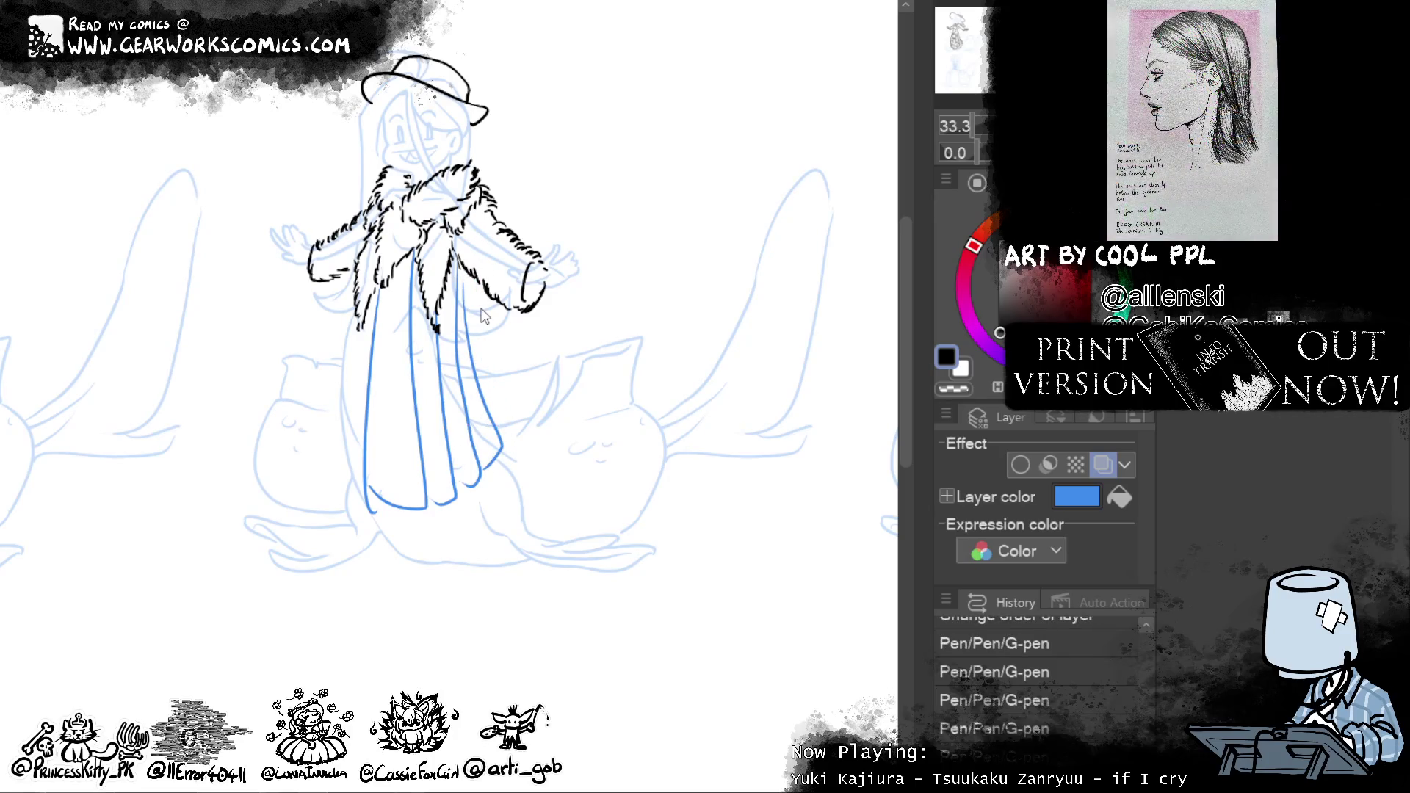
pyautogui.hotkey('ctrl', 'z')
pyautogui.moveTo(473, 278); pyautogui.dragTo(497, 481)
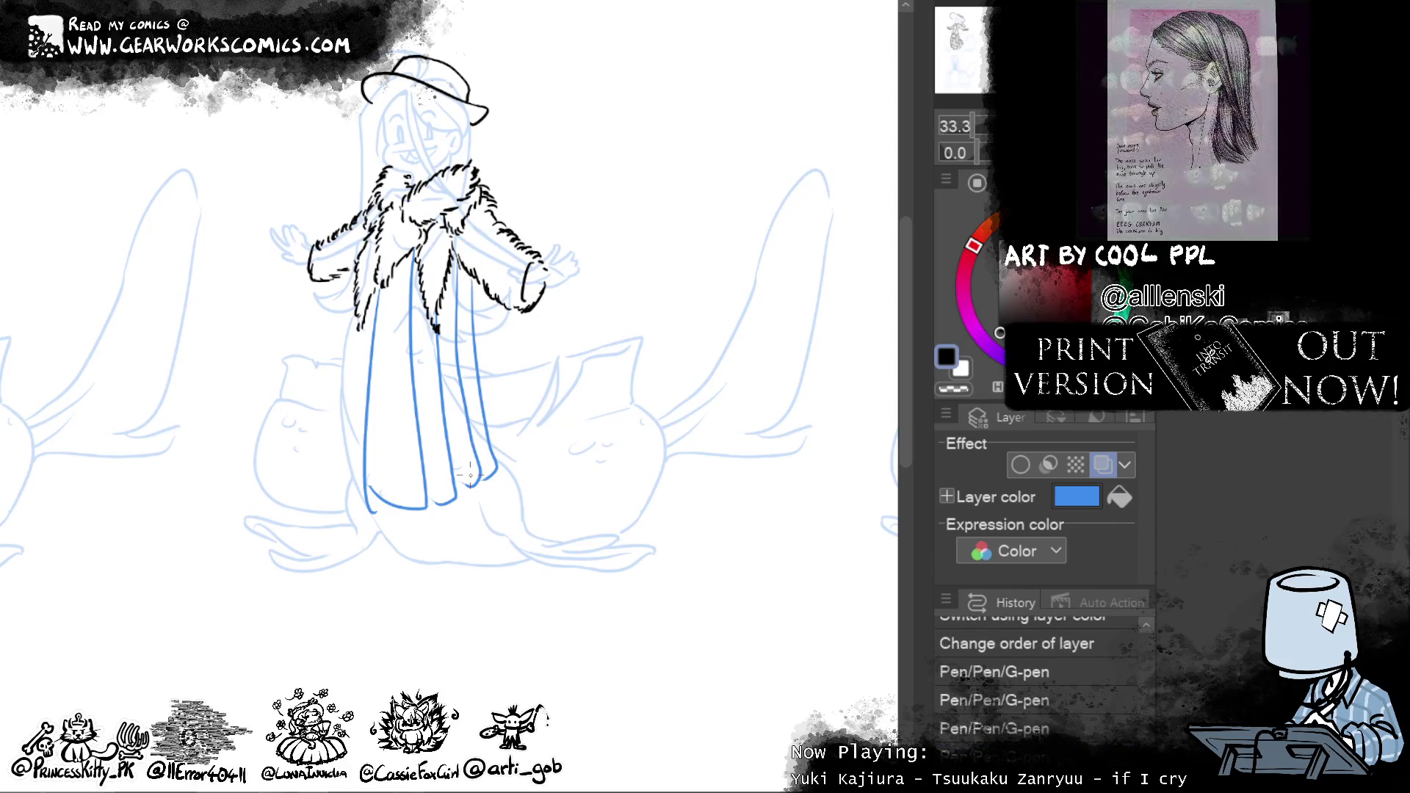
# Add the coat's left edge and panel lines plus a right-side line, then lighten them into a pale guide
pyautogui.moveTo(349, 304); pyautogui.dragTo(345, 452)
pyautogui.moveTo(348, 298)
pyautogui.mouseDown()
pyautogui.moveTo(343, 472)
pyautogui.moveTo(368, 505)
pyautogui.mouseUp()
pyautogui.moveTo(362, 234); pyautogui.dragTo(350, 445)
pyautogui.hotkey('ctrl', 'z')
pyautogui.moveTo(355, 273); pyautogui.dragTo(352, 435)
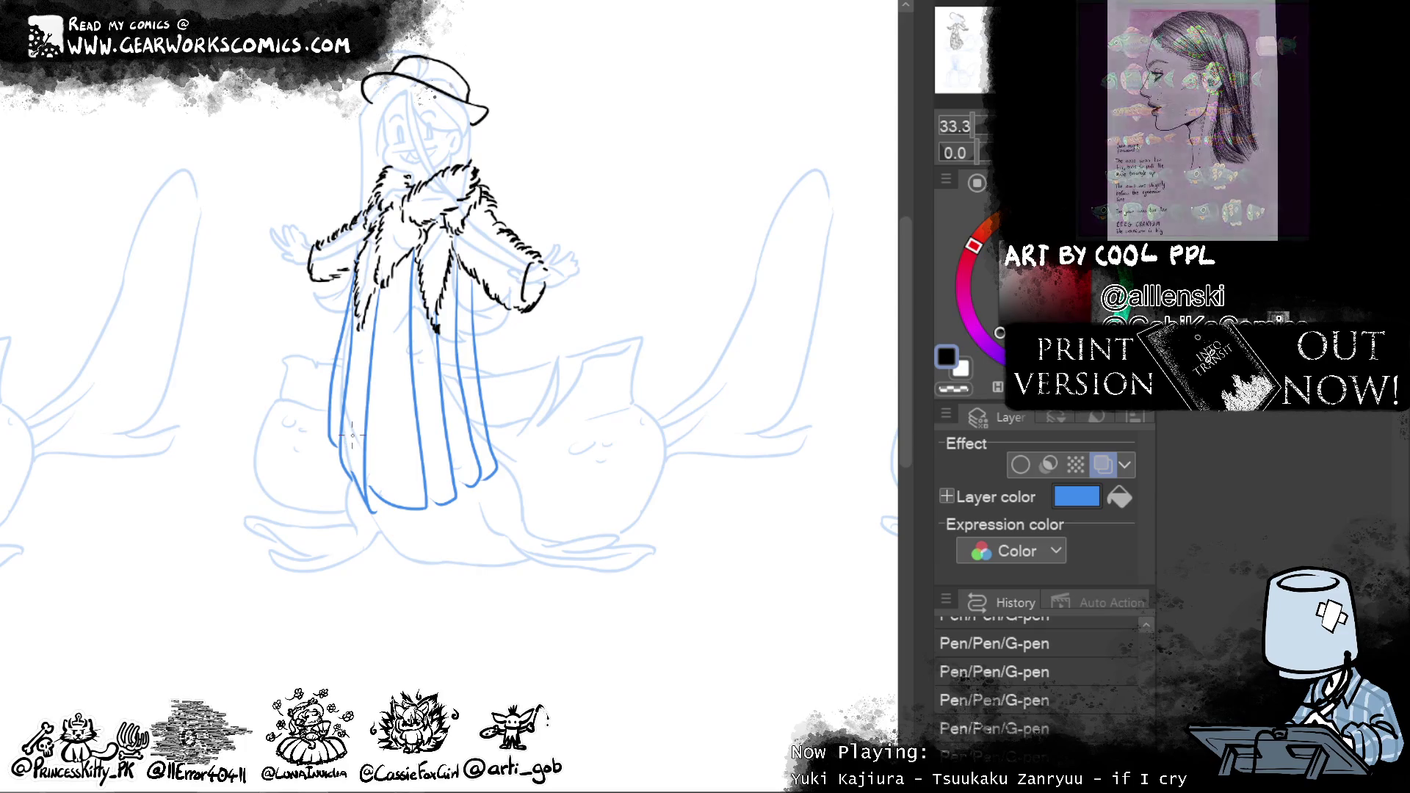
pyautogui.moveTo(473, 262); pyautogui.dragTo(492, 425)
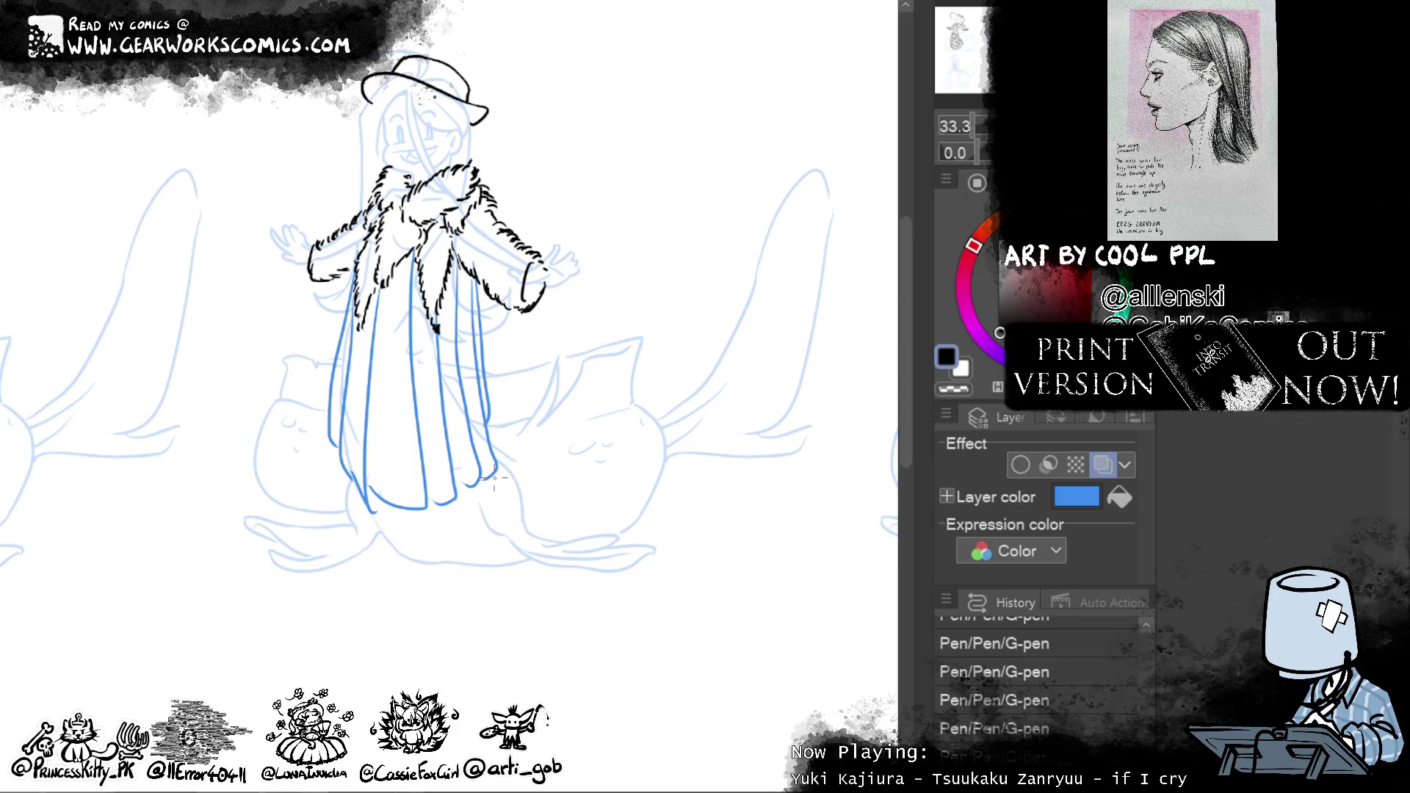
pyautogui.hotkey('ctrl', 'z')
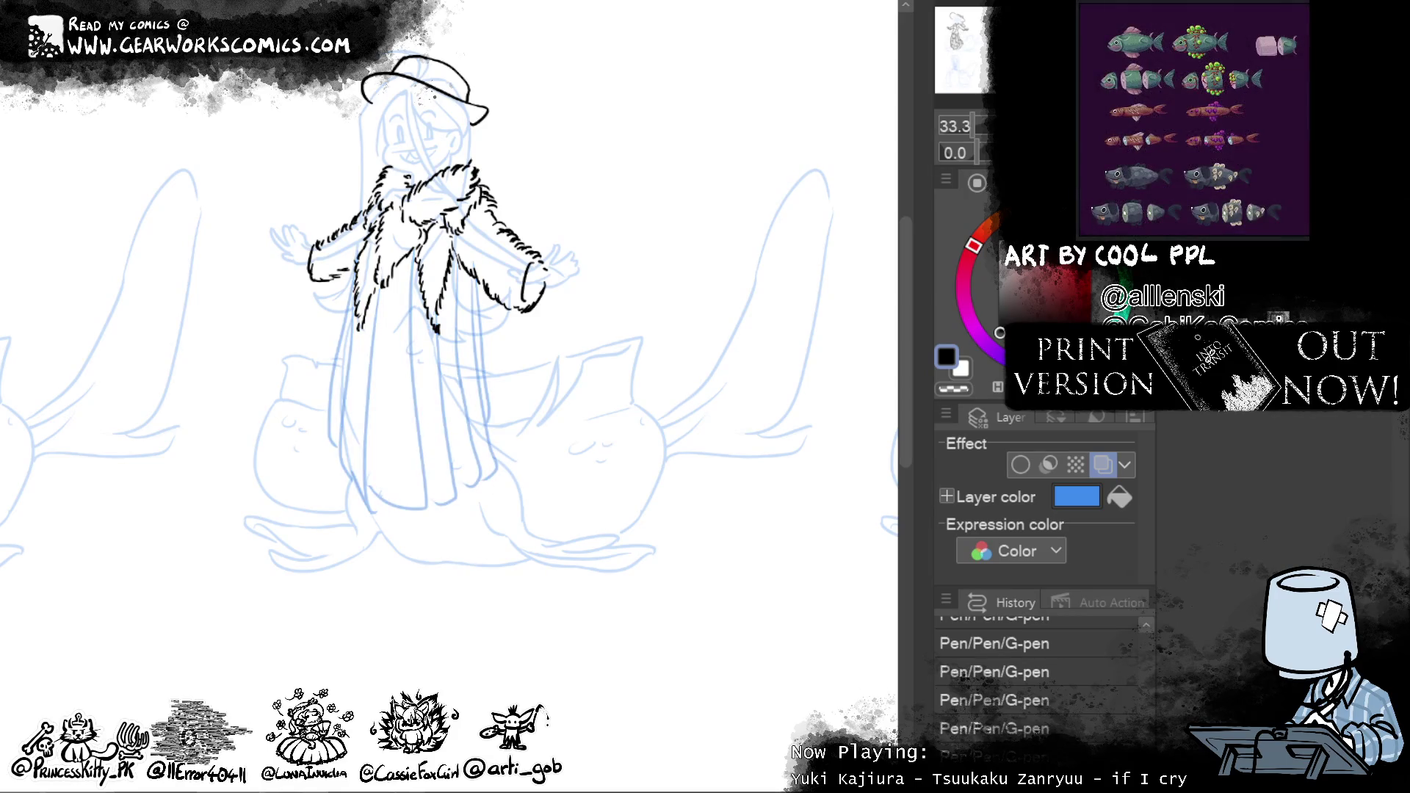
pyautogui.hotkey('alt', ']')
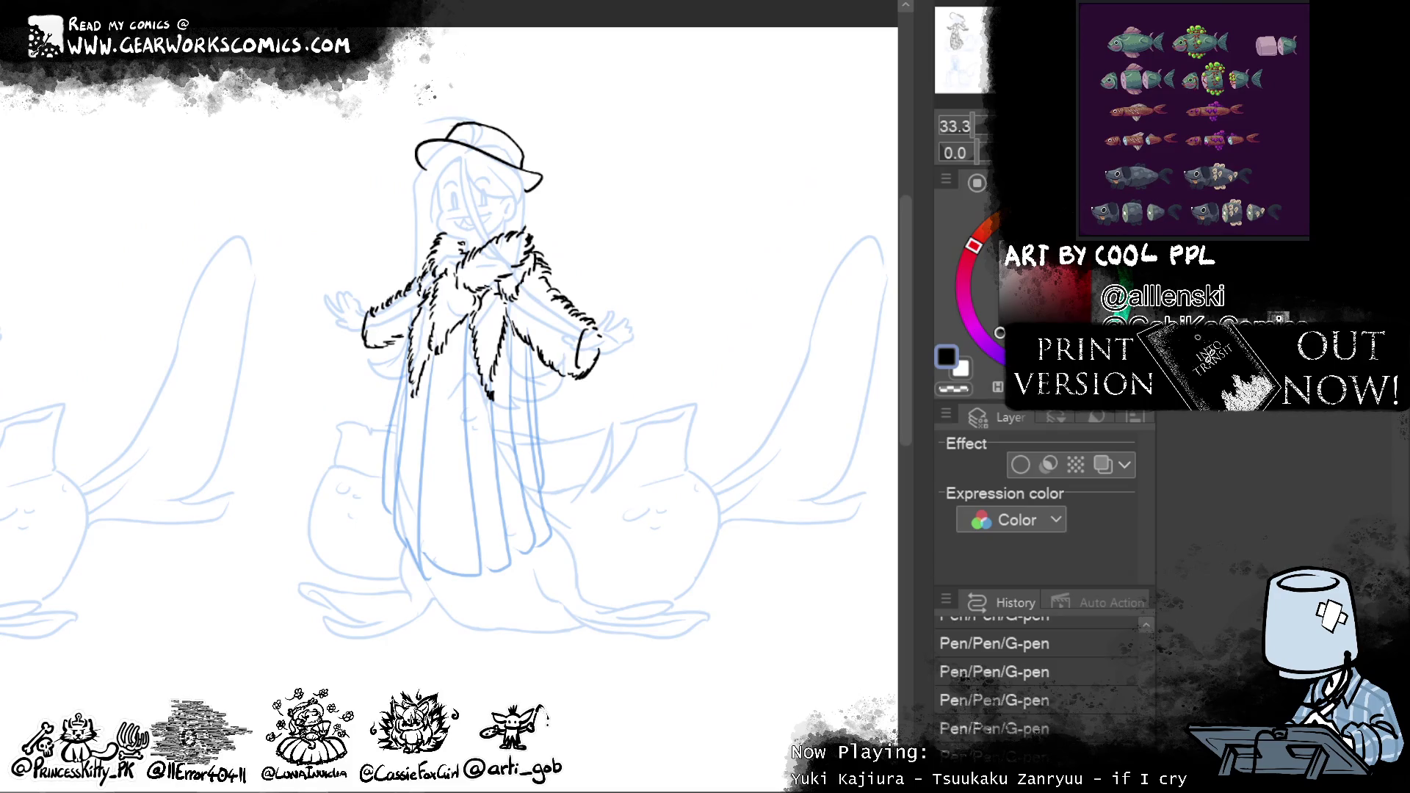
# Zoom in and ink fur hatching down the coat's front and up its whole left edge to the hem
pyautogui.hotkey('ctrl', '+')
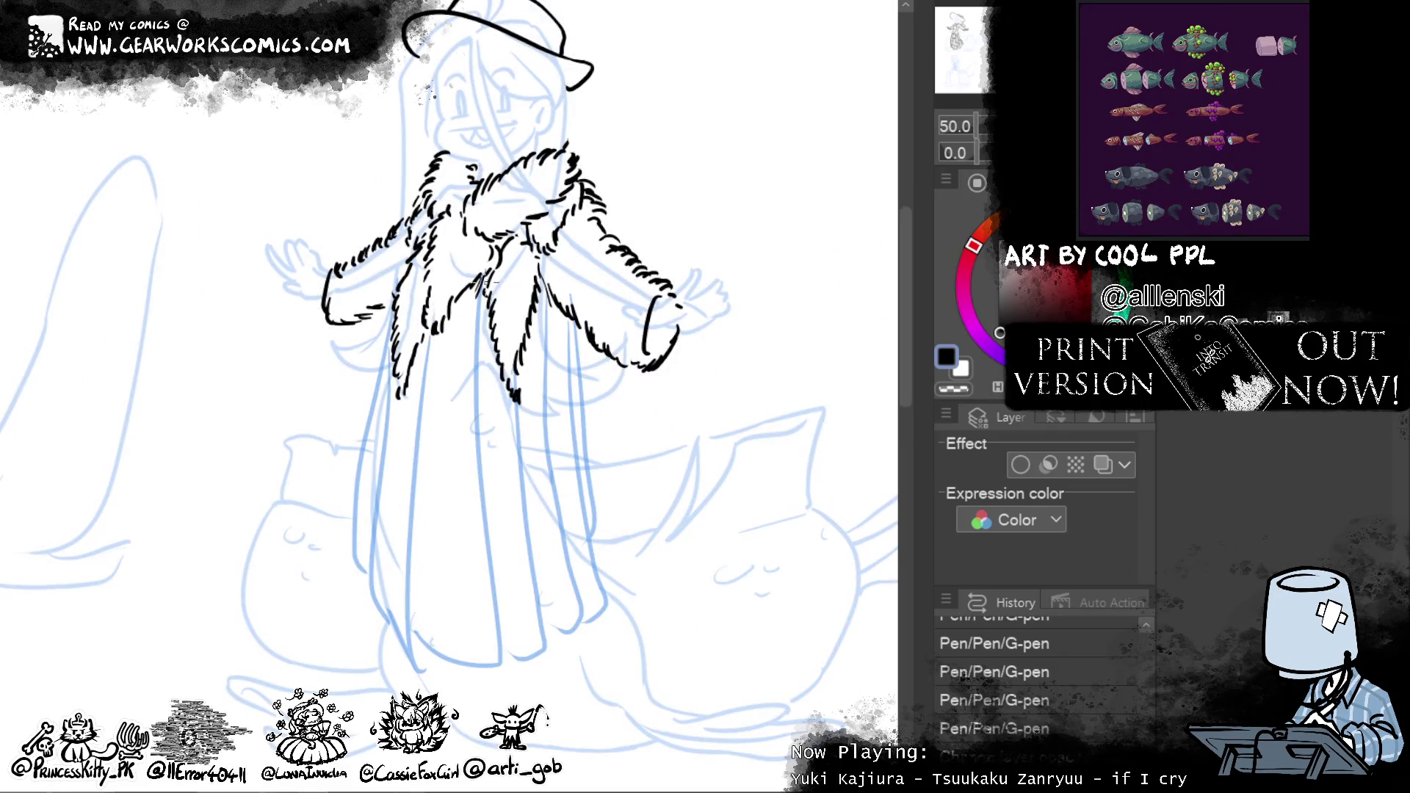
pyautogui.moveTo(467, 370)
pyautogui.mouseDown()
pyautogui.moveTo(509, 672)
pyautogui.moveTo(487, 679)
pyautogui.moveTo(478, 654)
pyautogui.moveTo(446, 669)
pyautogui.moveTo(428, 646)
pyautogui.mouseUp()
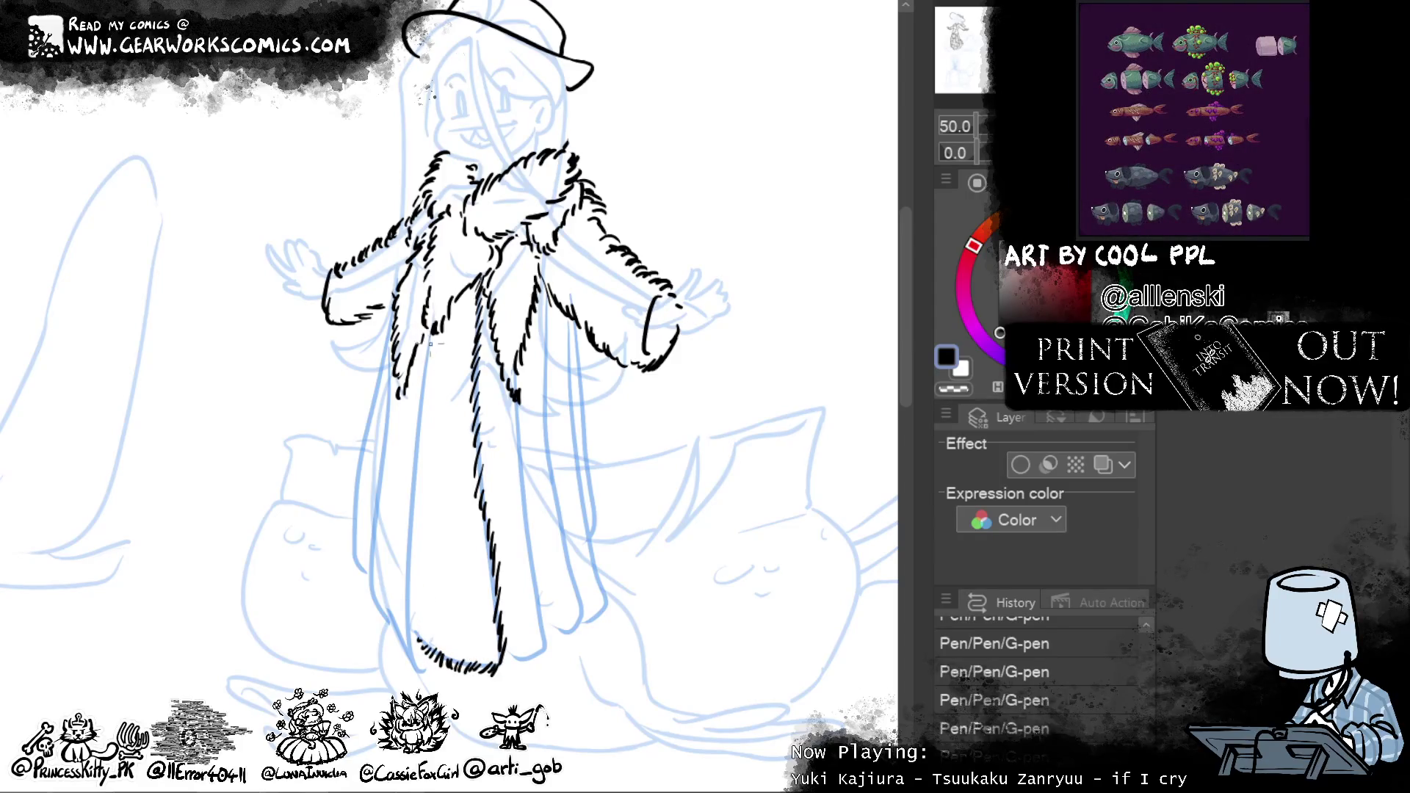
pyautogui.moveTo(437, 333)
pyautogui.mouseDown()
pyautogui.moveTo(414, 410)
pyautogui.moveTo(407, 672)
pyautogui.moveTo(390, 655)
pyautogui.mouseUp()
pyautogui.moveTo(401, 604)
pyautogui.mouseDown()
pyautogui.moveTo(383, 636)
pyautogui.moveTo(374, 623)
pyautogui.mouseUp()
pyautogui.moveTo(383, 574); pyautogui.dragTo(359, 606)
pyautogui.moveTo(383, 540); pyautogui.dragTo(366, 569)
pyautogui.moveTo(385, 503); pyautogui.dragTo(370, 540)
pyautogui.moveTo(395, 465); pyautogui.dragTo(368, 493)
pyautogui.moveTo(393, 425)
pyautogui.mouseDown()
pyautogui.moveTo(378, 470)
pyautogui.moveTo(381, 433)
pyautogui.mouseUp()
pyautogui.moveTo(398, 386); pyautogui.dragTo(385, 415)
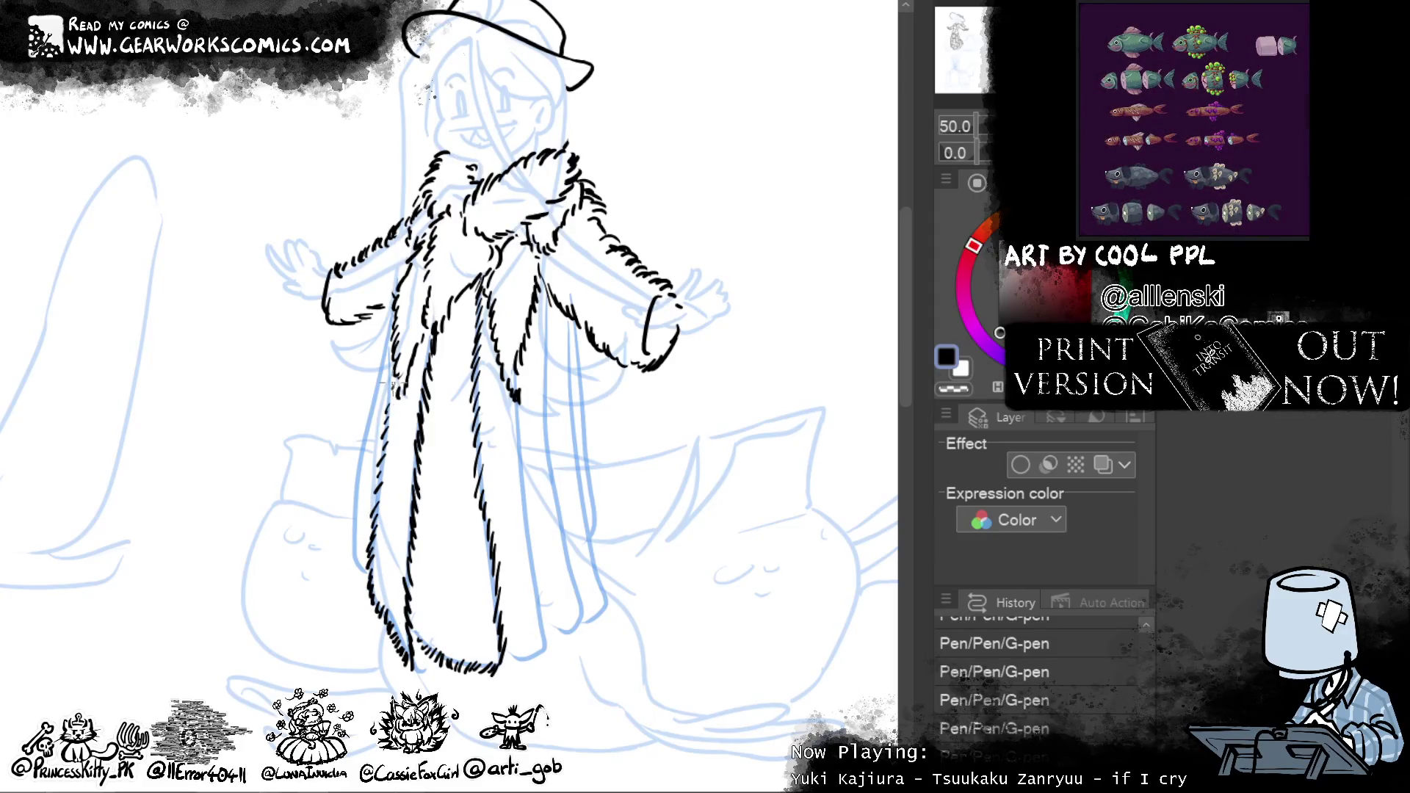
pyautogui.moveTo(404, 327)
pyautogui.mouseDown()
pyautogui.moveTo(346, 493)
pyautogui.moveTo(342, 569)
pyautogui.moveTo(363, 580)
pyautogui.mouseUp()
pyautogui.moveTo(718, 424)
pyautogui.mouseDown()
pyautogui.moveTo(702, 495)
pyautogui.moveTo(680, 416)
pyautogui.mouseUp()
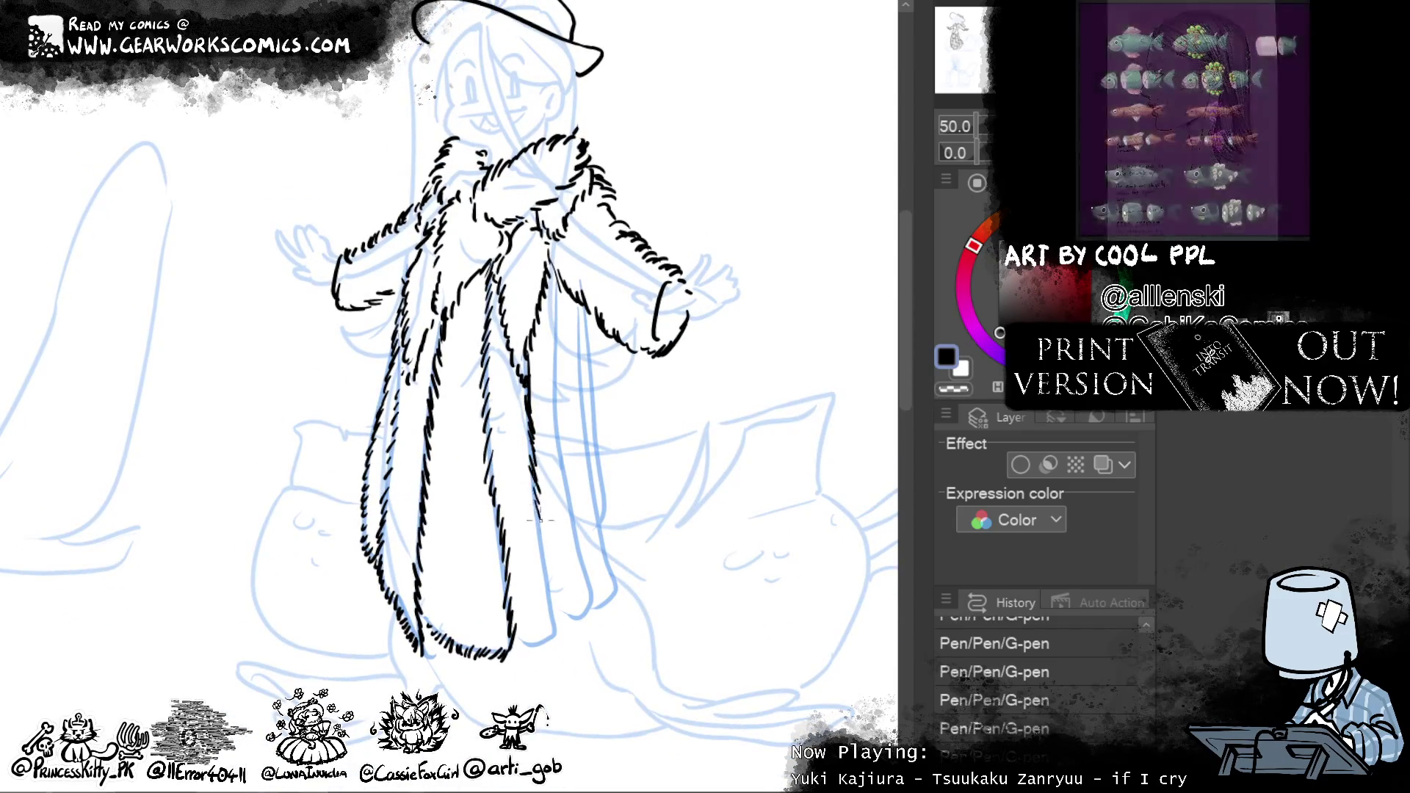
# Ink fur hatching along the coat's lower right hem and down its inner edge, then zoom out
pyautogui.moveTo(556, 586)
pyautogui.mouseDown()
pyautogui.moveTo(546, 650)
pyautogui.moveTo(518, 658)
pyautogui.mouseUp()
pyautogui.moveTo(557, 592)
pyautogui.mouseDown()
pyautogui.moveTo(566, 623)
pyautogui.moveTo(601, 617)
pyautogui.mouseUp()
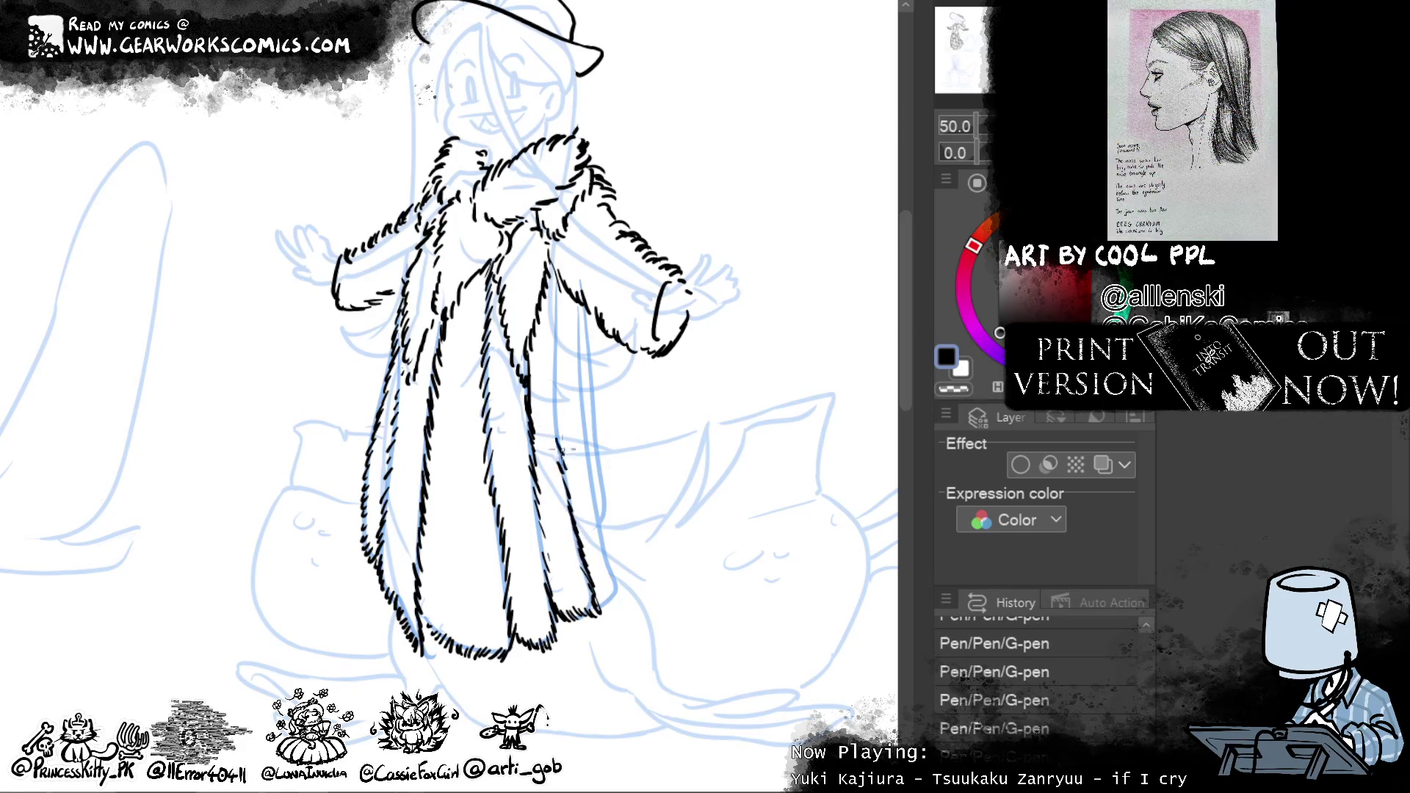
pyautogui.moveTo(558, 289)
pyautogui.mouseDown()
pyautogui.moveTo(562, 327)
pyautogui.moveTo(563, 281)
pyautogui.mouseUp()
pyautogui.moveTo(578, 382); pyautogui.dragTo(578, 287)
pyautogui.moveTo(580, 407); pyautogui.dragTo(575, 372)
pyautogui.moveTo(584, 452)
pyautogui.mouseDown()
pyautogui.moveTo(577, 396)
pyautogui.moveTo(578, 413)
pyautogui.mouseUp()
pyautogui.moveTo(593, 490); pyautogui.dragTo(583, 443)
pyautogui.moveTo(604, 513); pyautogui.dragTo(584, 467)
pyautogui.moveTo(614, 556); pyautogui.dragTo(594, 510)
pyautogui.moveTo(619, 595)
pyautogui.mouseDown()
pyautogui.moveTo(604, 551)
pyautogui.moveTo(601, 578)
pyautogui.mouseUp()
pyautogui.moveTo(600, 611); pyautogui.dragTo(592, 586)
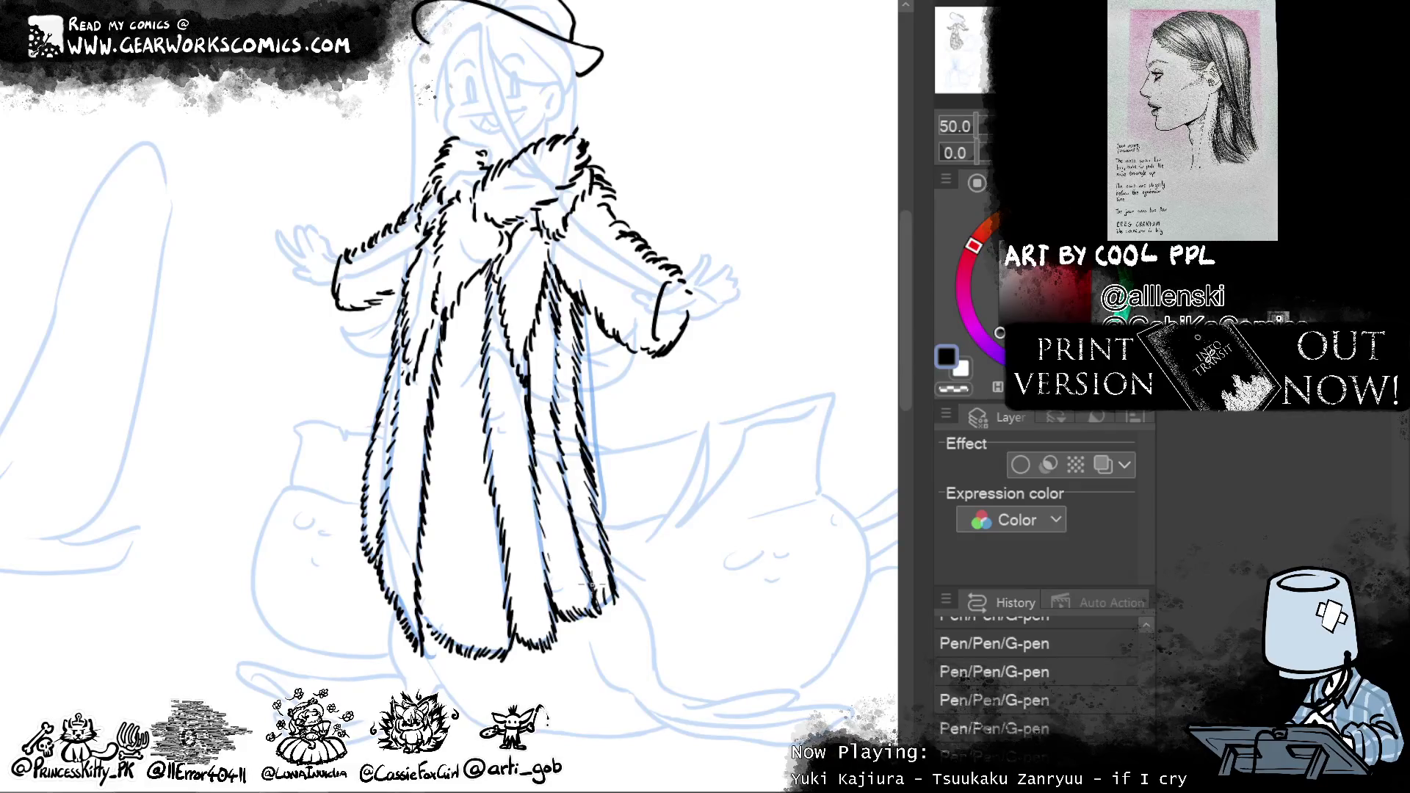
pyautogui.hotkey('ctrl', '-')
pyautogui.hotkey('ctrl', '-')
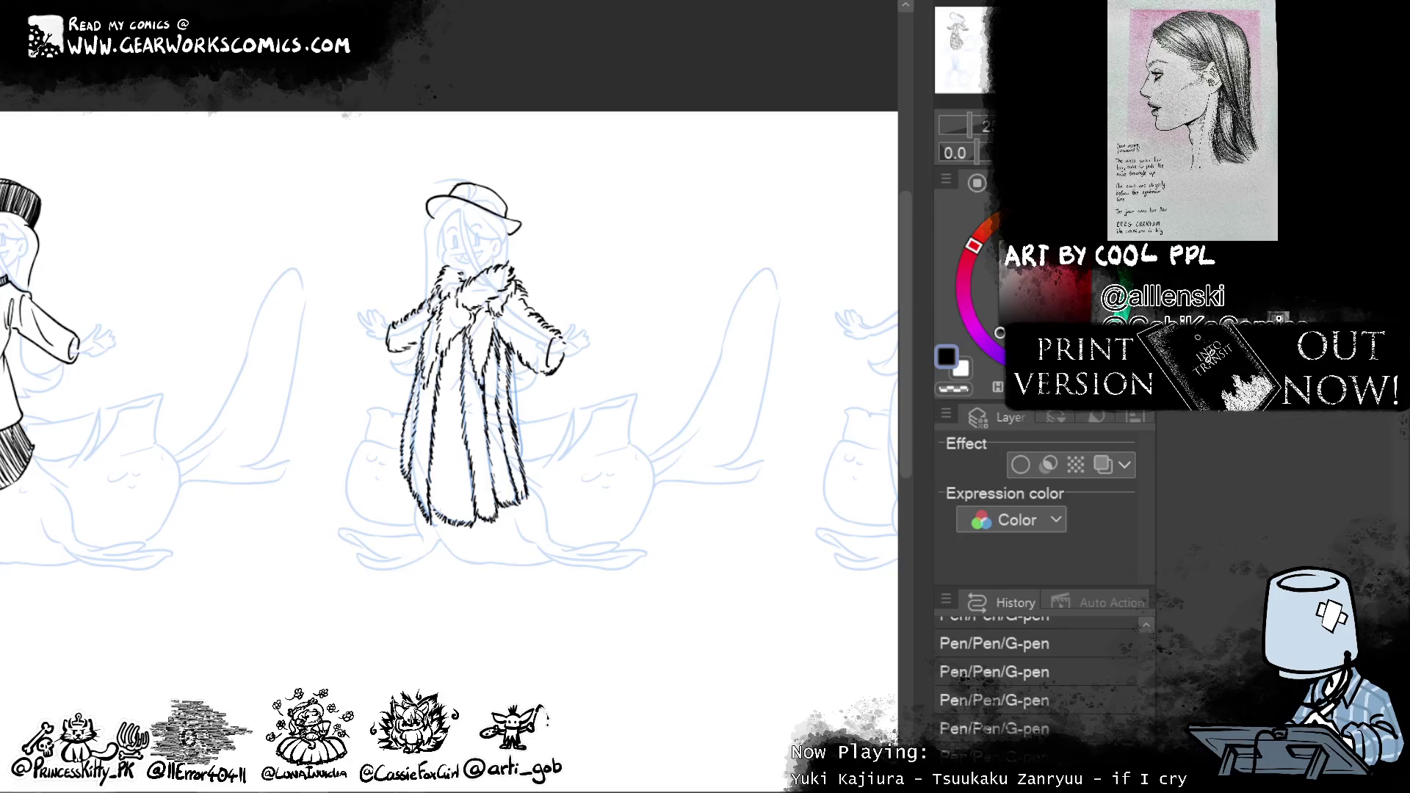
# Zoom back in and add fur strokes across the top and sides of the collar
pyautogui.hotkey('ctrl', '+')
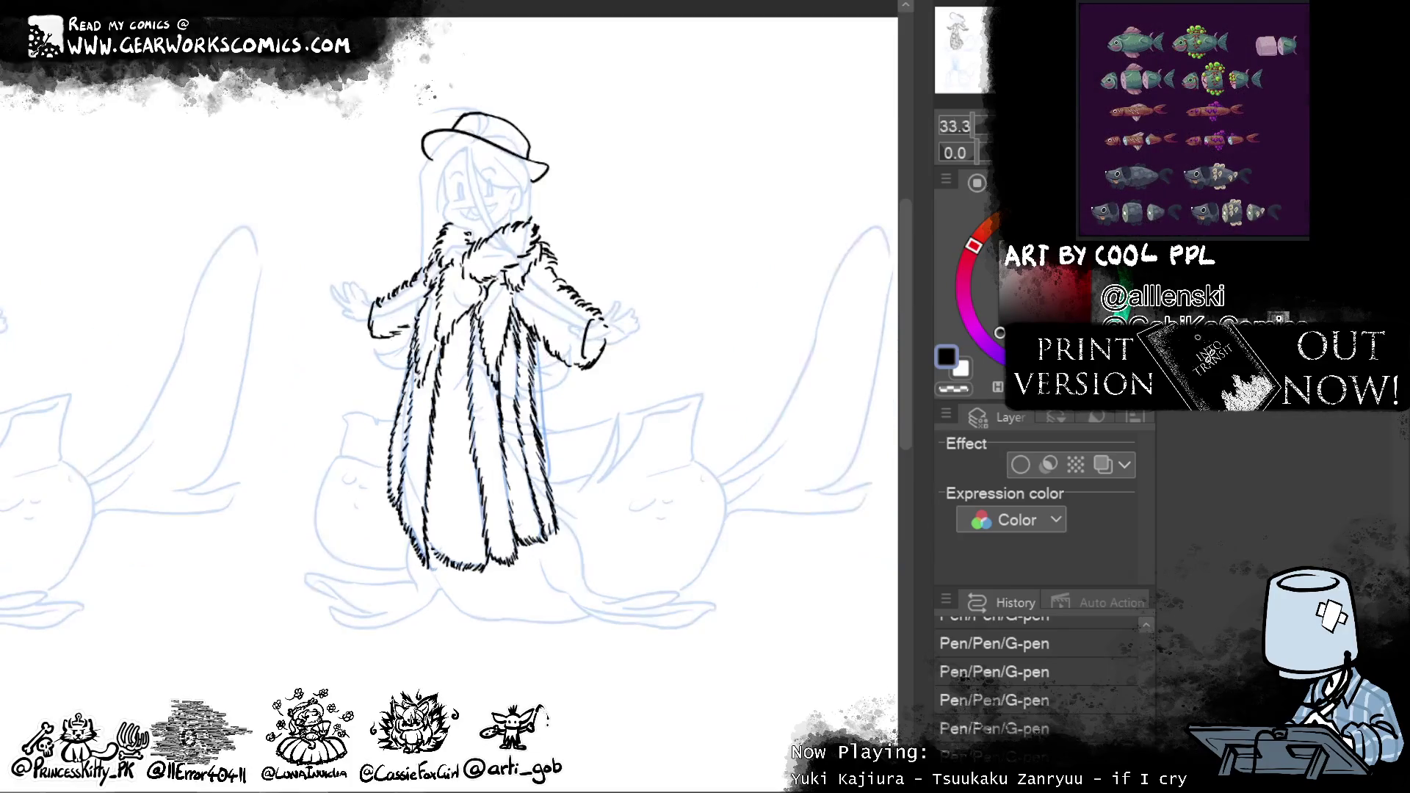
pyautogui.moveTo(526, 211); pyautogui.dragTo(551, 247)
pyautogui.moveTo(448, 218)
pyautogui.mouseDown()
pyautogui.moveTo(463, 225)
pyautogui.moveTo(438, 260)
pyautogui.mouseUp()
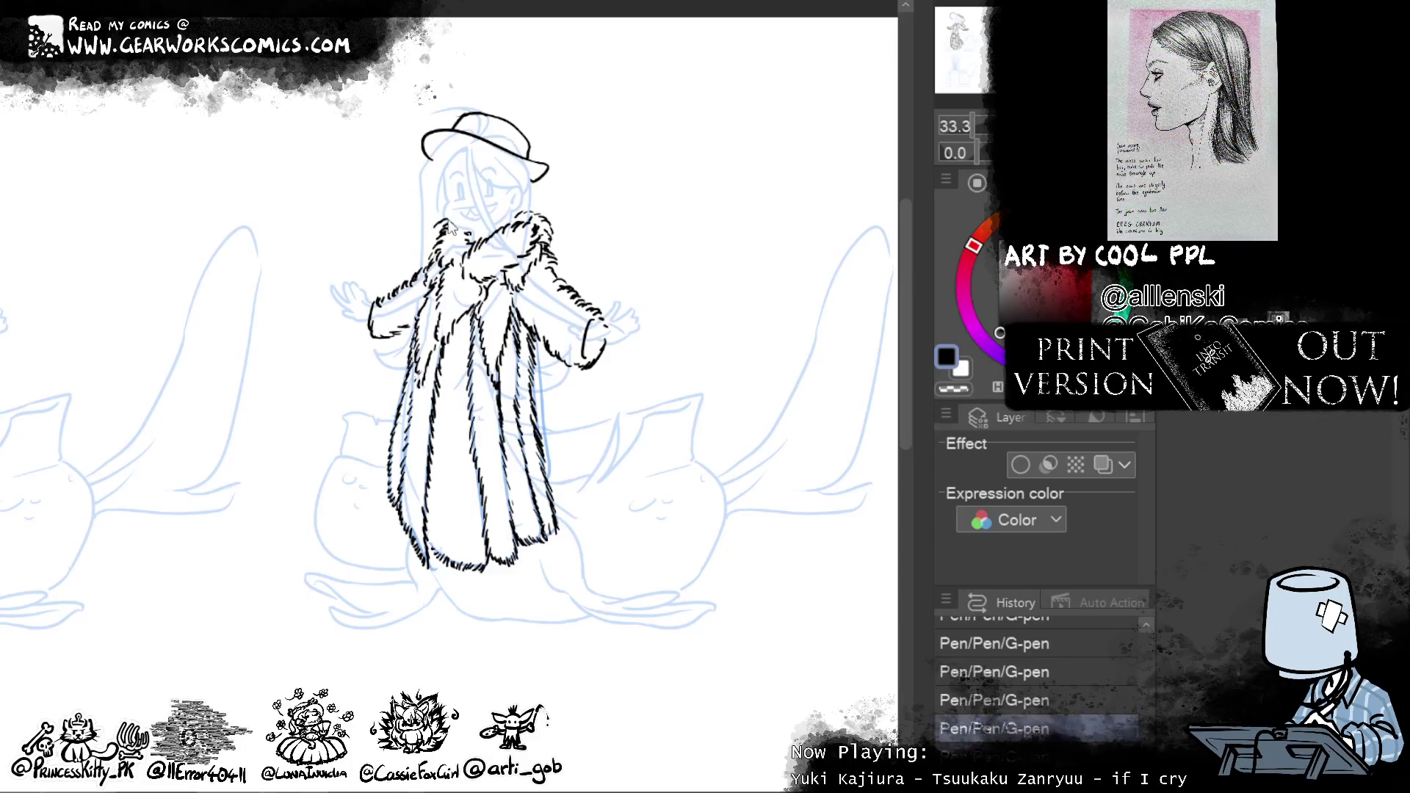
pyautogui.moveTo(424, 228); pyautogui.dragTo(437, 246)
pyautogui.moveTo(421, 234); pyautogui.dragTo(430, 266)
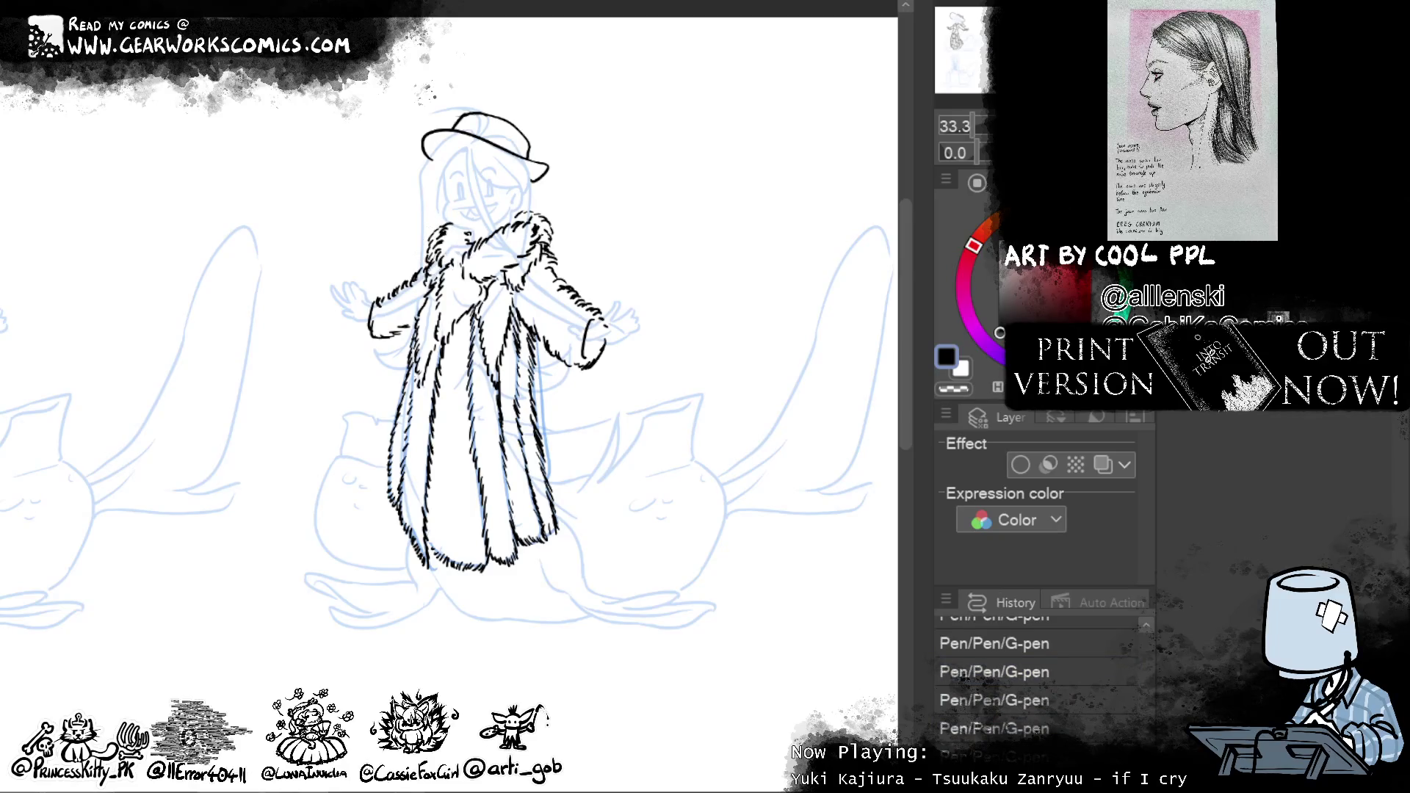
pyautogui.moveTo(730, 246); pyautogui.dragTo(732, 279)
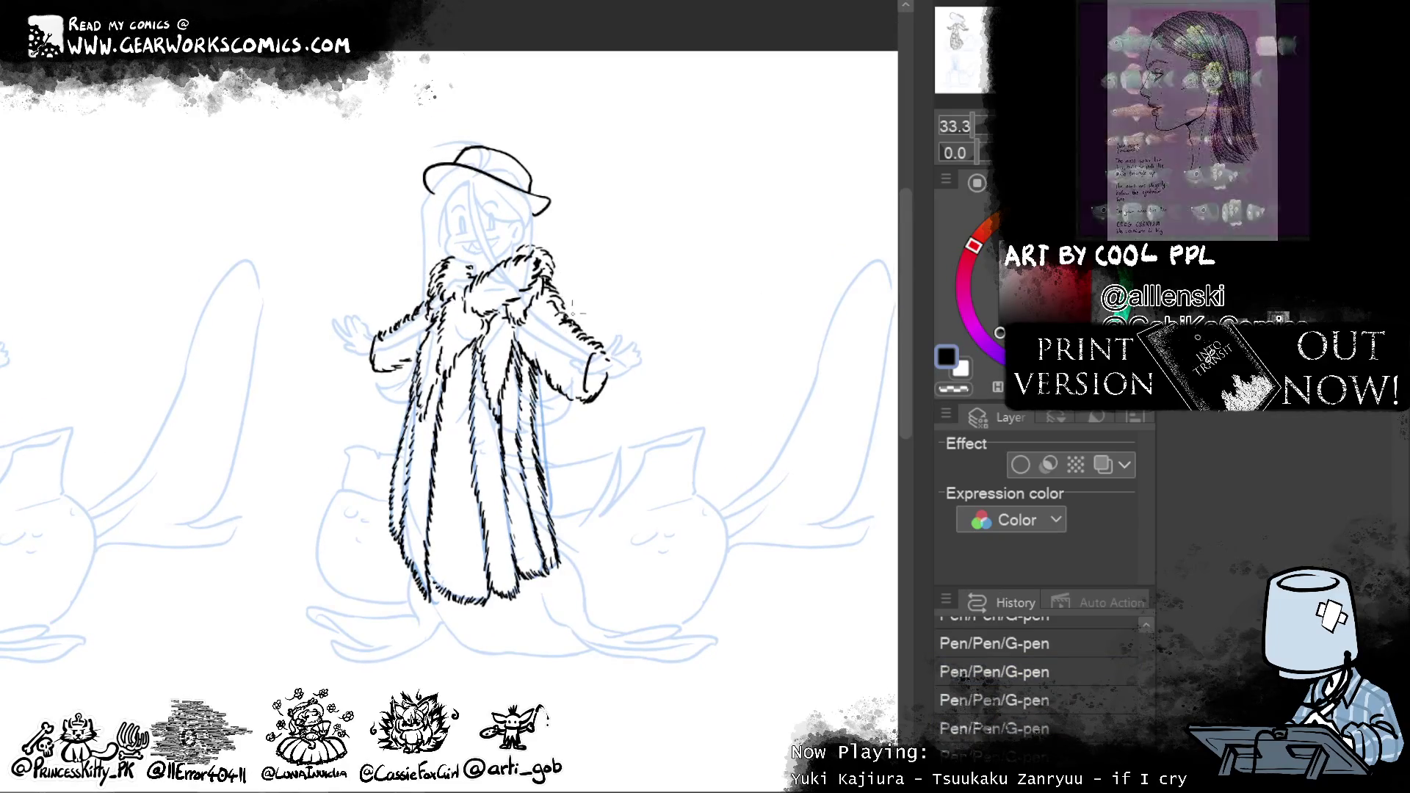
pyautogui.moveTo(564, 294); pyautogui.dragTo(791, 247)
# Add fur along the coat's left edge, lower-left hem and right inner fold
pyautogui.moveTo(486, 328); pyautogui.dragTo(471, 410)
pyautogui.moveTo(485, 331)
pyautogui.mouseDown()
pyautogui.moveTo(492, 353)
pyautogui.moveTo(477, 359)
pyautogui.moveTo(463, 429)
pyautogui.mouseUp()
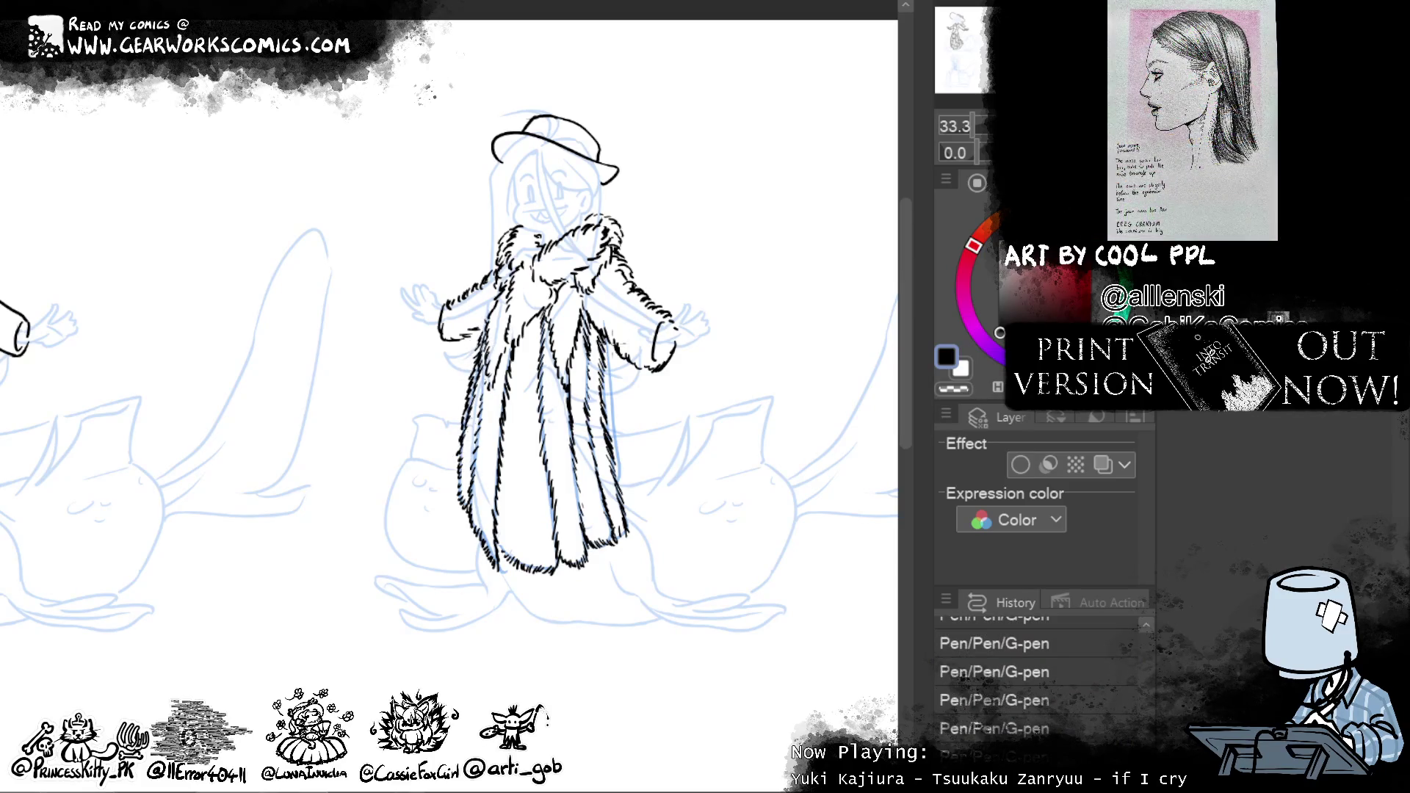
pyautogui.moveTo(610, 371); pyautogui.dragTo(615, 443)
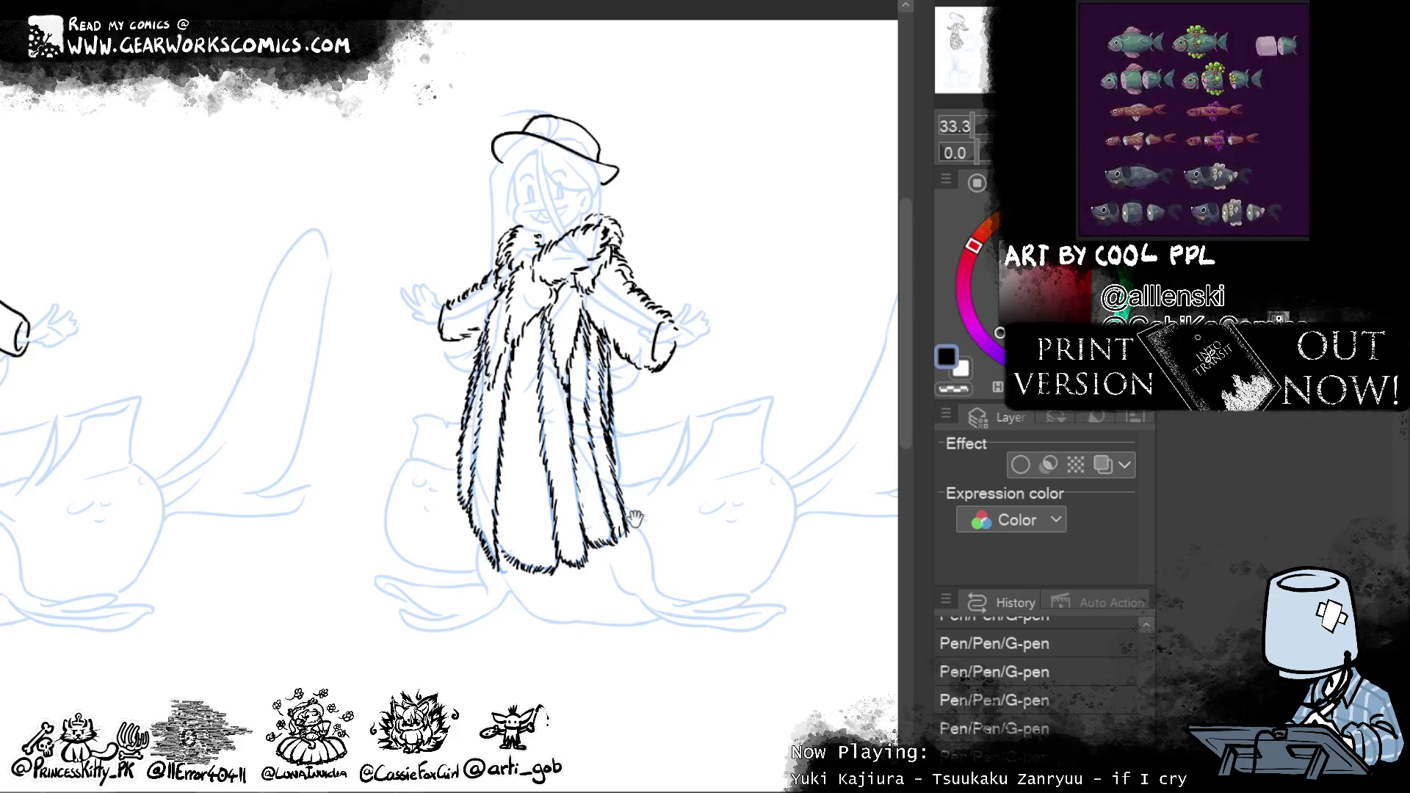
pyautogui.moveTo(728, 614); pyautogui.dragTo(675, 585)
pyautogui.moveTo(460, 524)
pyautogui.mouseDown()
pyautogui.moveTo(453, 551)
pyautogui.moveTo(467, 553)
pyautogui.mouseUp()
pyautogui.moveTo(464, 494); pyautogui.dragTo(443, 524)
pyautogui.moveTo(457, 462)
pyautogui.mouseDown()
pyautogui.moveTo(450, 501)
pyautogui.moveTo(454, 483)
pyautogui.mouseUp()
pyautogui.moveTo(465, 404); pyautogui.dragTo(442, 429)
pyautogui.moveTo(463, 359); pyautogui.dragTo(456, 406)
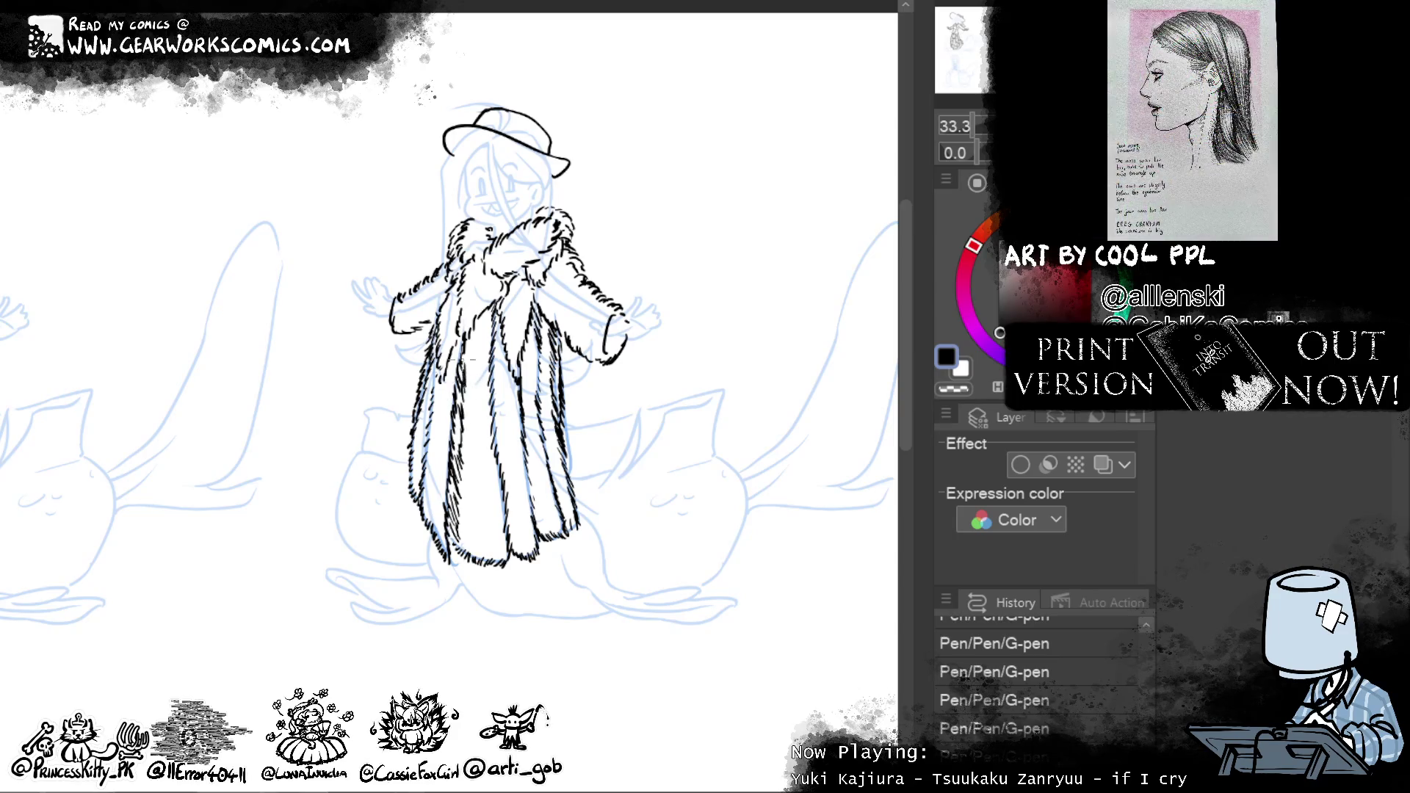
# Cover the coat's centre fold and right panel with fur strokes
pyautogui.moveTo(512, 520); pyautogui.dragTo(498, 393)
pyautogui.moveTo(504, 410); pyautogui.dragTo(500, 322)
pyautogui.moveTo(551, 537); pyautogui.dragTo(536, 509)
pyautogui.moveTo(540, 519); pyautogui.dragTo(522, 439)
pyautogui.moveTo(535, 463); pyautogui.dragTo(519, 373)
pyautogui.moveTo(533, 370); pyautogui.dragTo(525, 353)
pyautogui.moveTo(540, 344); pyautogui.dragTo(533, 324)
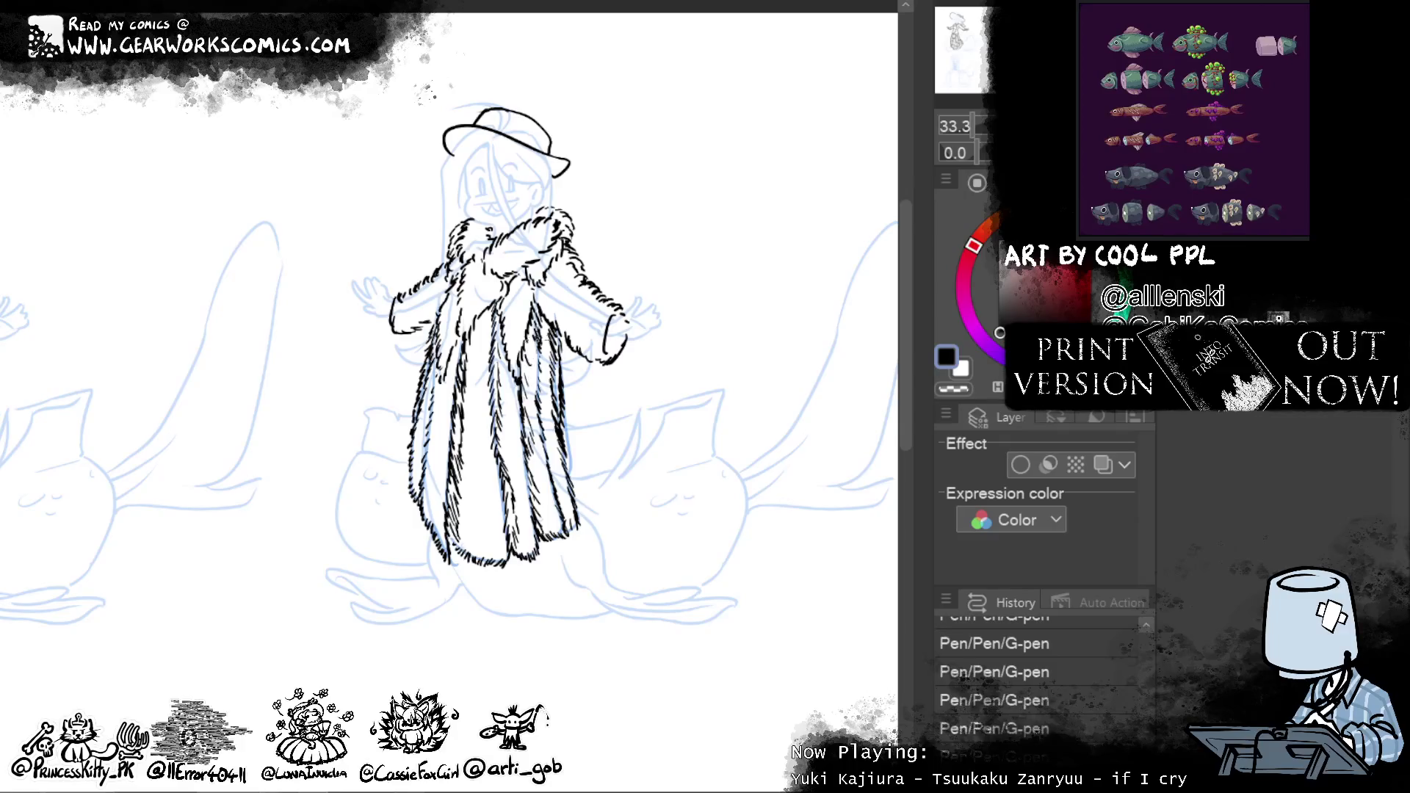
pyautogui.moveTo(512, 320)
pyautogui.mouseDown()
pyautogui.moveTo(496, 283)
pyautogui.moveTo(502, 298)
pyautogui.mouseUp()
pyautogui.moveTo(516, 373)
pyautogui.mouseDown()
pyautogui.moveTo(505, 322)
pyautogui.moveTo(514, 361)
pyautogui.mouseUp()
pyautogui.moveTo(520, 376); pyautogui.dragTo(530, 322)
pyautogui.moveTo(525, 353)
pyautogui.mouseDown()
pyautogui.moveTo(538, 297)
pyautogui.moveTo(551, 321)
pyautogui.moveTo(499, 269)
pyautogui.mouseUp()
# Cover the coat's left panel and left edge with fur strokes
pyautogui.moveTo(499, 322)
pyautogui.mouseDown()
pyautogui.moveTo(489, 291)
pyautogui.moveTo(476, 293)
pyautogui.mouseUp()
pyautogui.moveTo(469, 348)
pyautogui.mouseDown()
pyautogui.moveTo(463, 305)
pyautogui.moveTo(456, 326)
pyautogui.mouseUp()
pyautogui.moveTo(459, 355); pyautogui.dragTo(451, 321)
pyautogui.moveTo(468, 324); pyautogui.dragTo(461, 289)
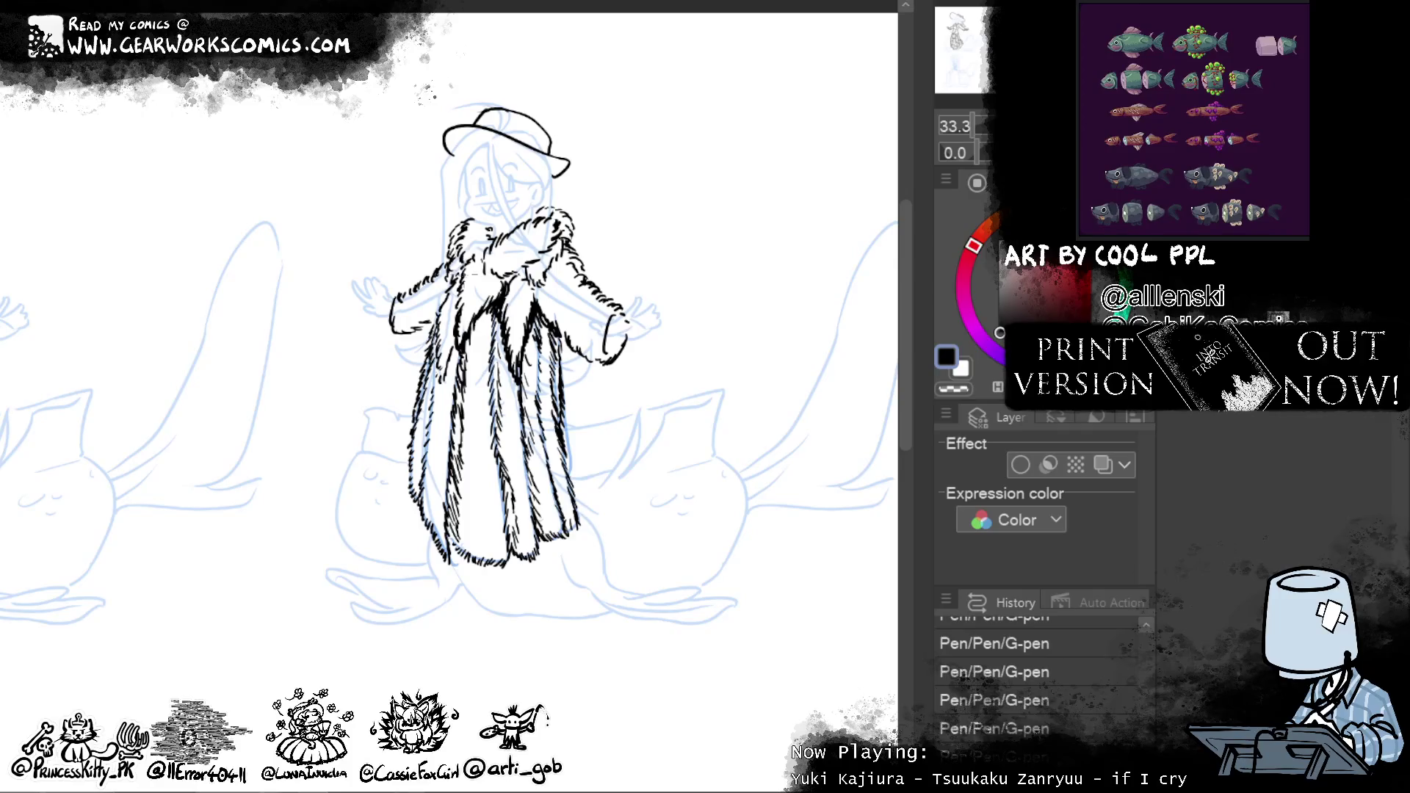
pyautogui.moveTo(446, 306); pyautogui.dragTo(439, 279)
pyautogui.moveTo(436, 333)
pyautogui.mouseDown()
pyautogui.moveTo(430, 294)
pyautogui.moveTo(437, 308)
pyautogui.mouseUp()
pyautogui.moveTo(446, 368)
pyautogui.mouseDown()
pyautogui.moveTo(442, 331)
pyautogui.moveTo(438, 354)
pyautogui.mouseUp()
pyautogui.moveTo(450, 371); pyautogui.dragTo(443, 348)
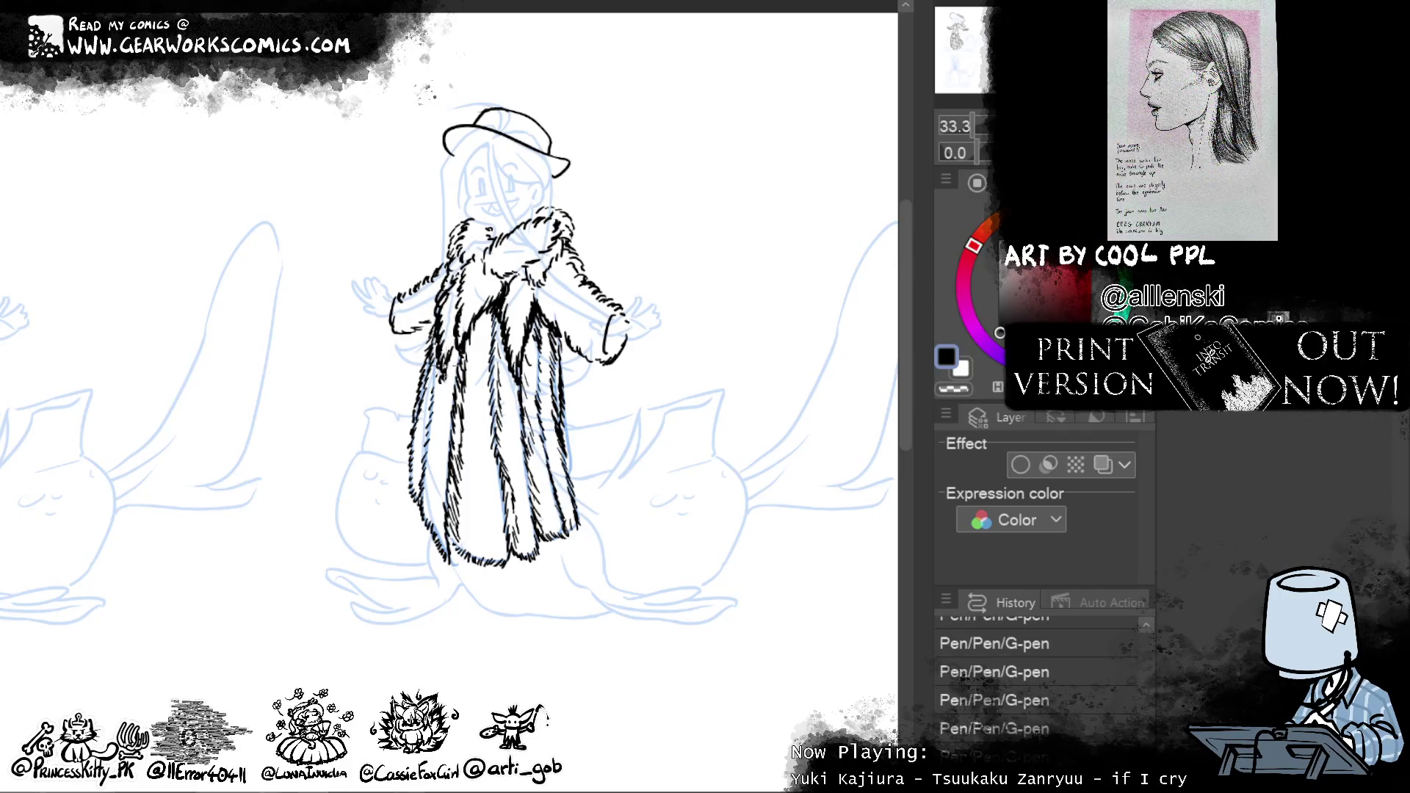
# Fur the collar and sleeve edges, erase stray marks by the hat, and ink the left side of the face
pyautogui.moveTo(518, 275)
pyautogui.mouseDown()
pyautogui.moveTo(513, 259)
pyautogui.moveTo(557, 220)
pyautogui.mouseUp()
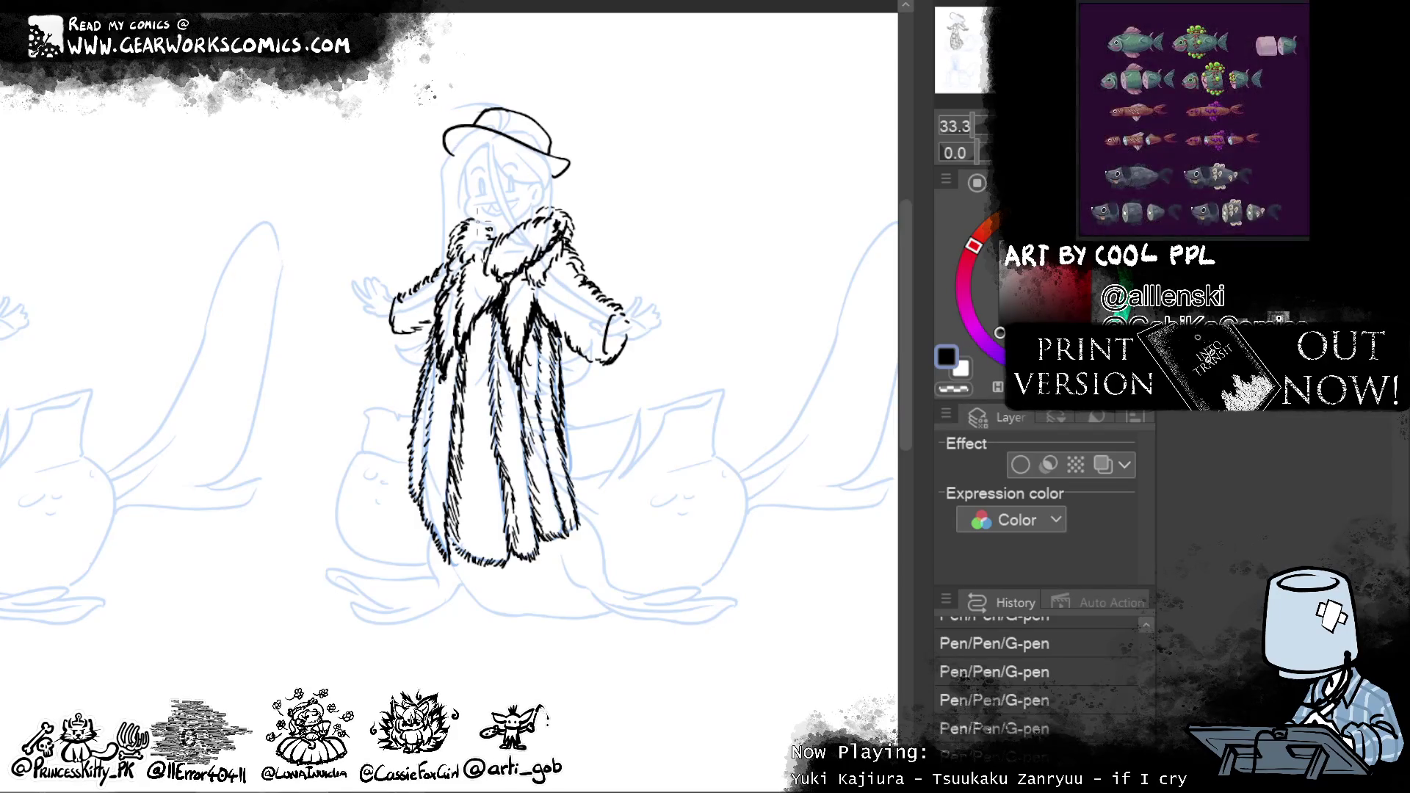
pyautogui.moveTo(481, 269); pyautogui.dragTo(454, 236)
pyautogui.moveTo(392, 338); pyautogui.dragTo(439, 313)
pyautogui.moveTo(560, 347)
pyautogui.mouseDown()
pyautogui.moveTo(571, 324)
pyautogui.moveTo(622, 325)
pyautogui.mouseUp()
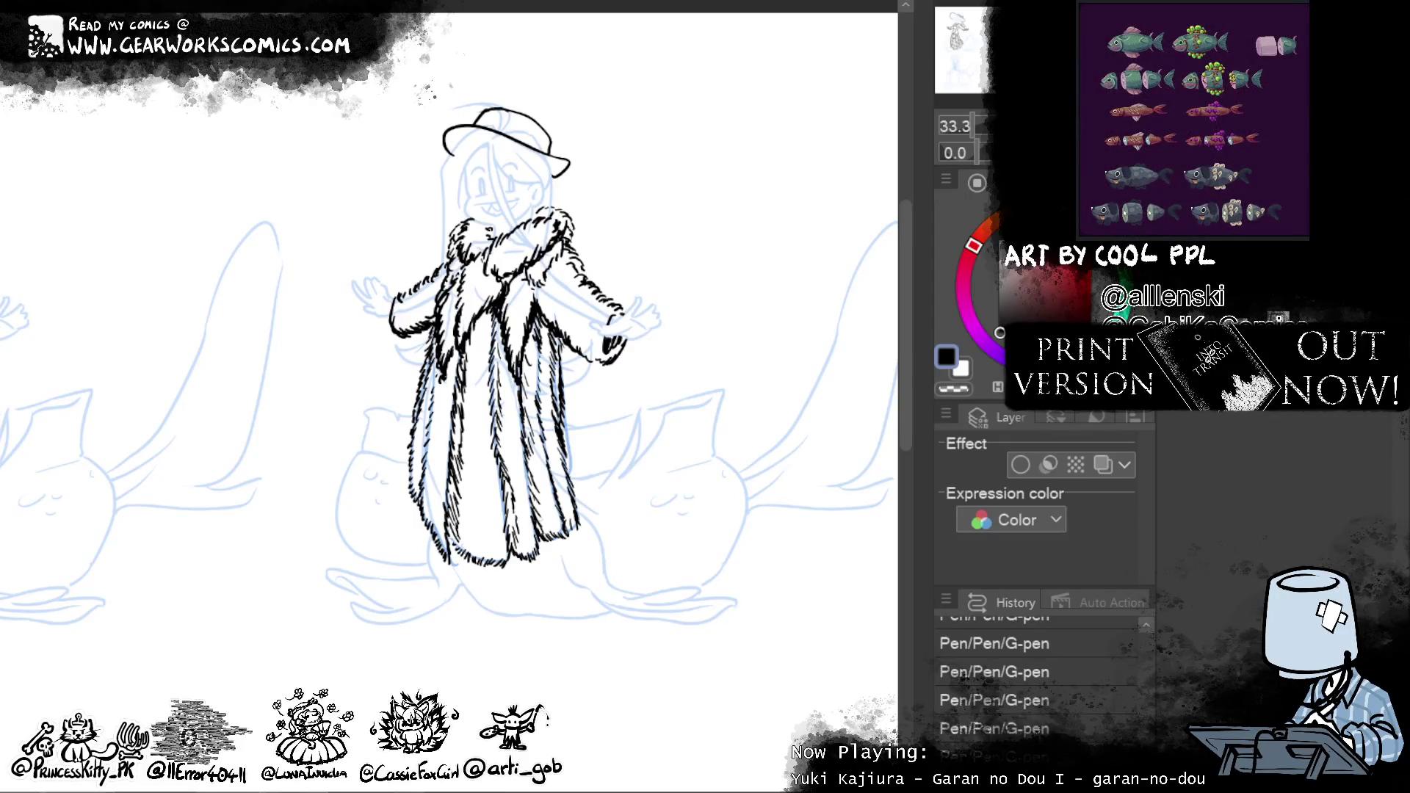
pyautogui.moveTo(550, 190); pyautogui.dragTo(584, 236)
pyautogui.moveTo(460, 217); pyautogui.dragTo(457, 231)
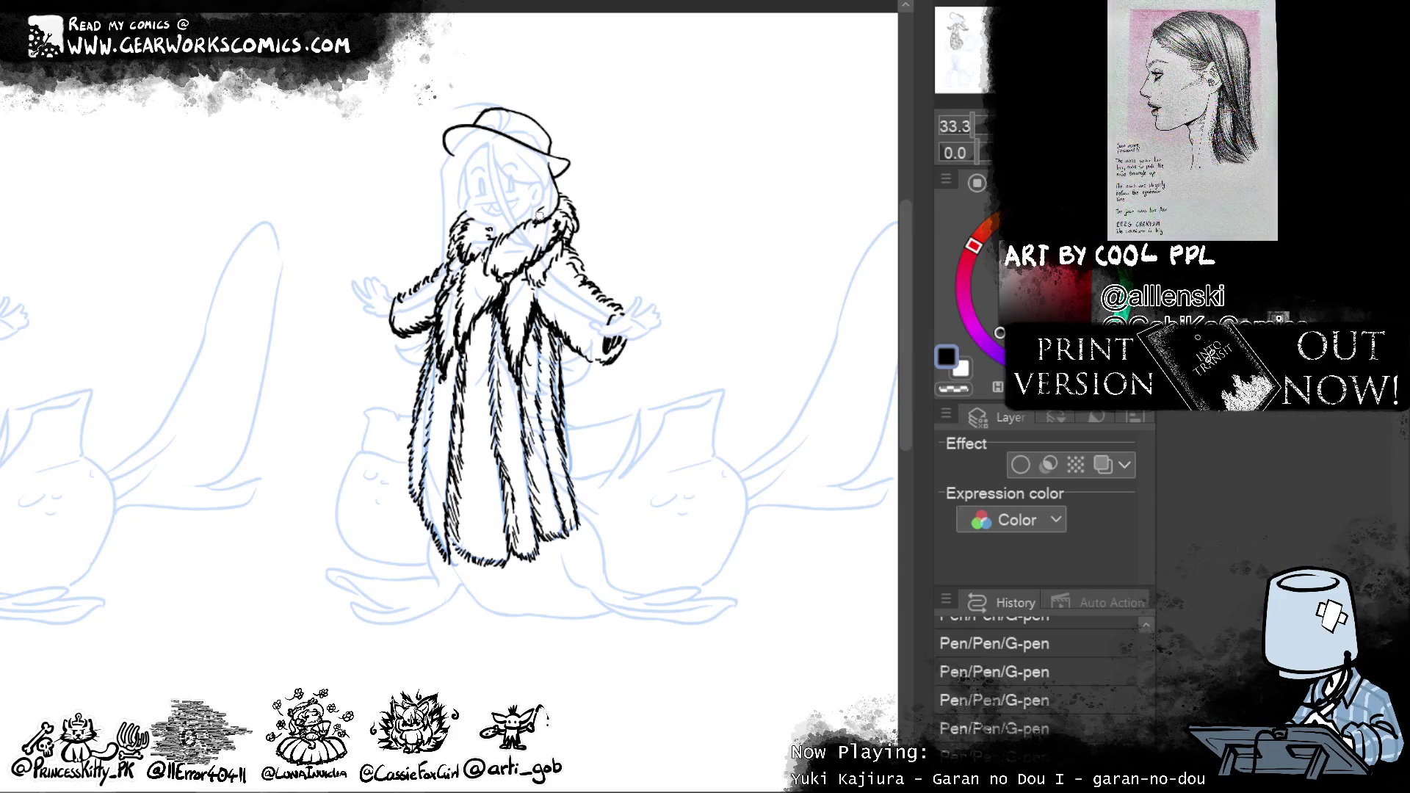
pyautogui.moveTo(441, 165); pyautogui.dragTo(482, 229)
# Redraw the left face outline from hat to collar and erase small stray marks
pyautogui.hotkey('ctrl', 'z')
pyautogui.moveTo(443, 146); pyautogui.dragTo(463, 228)
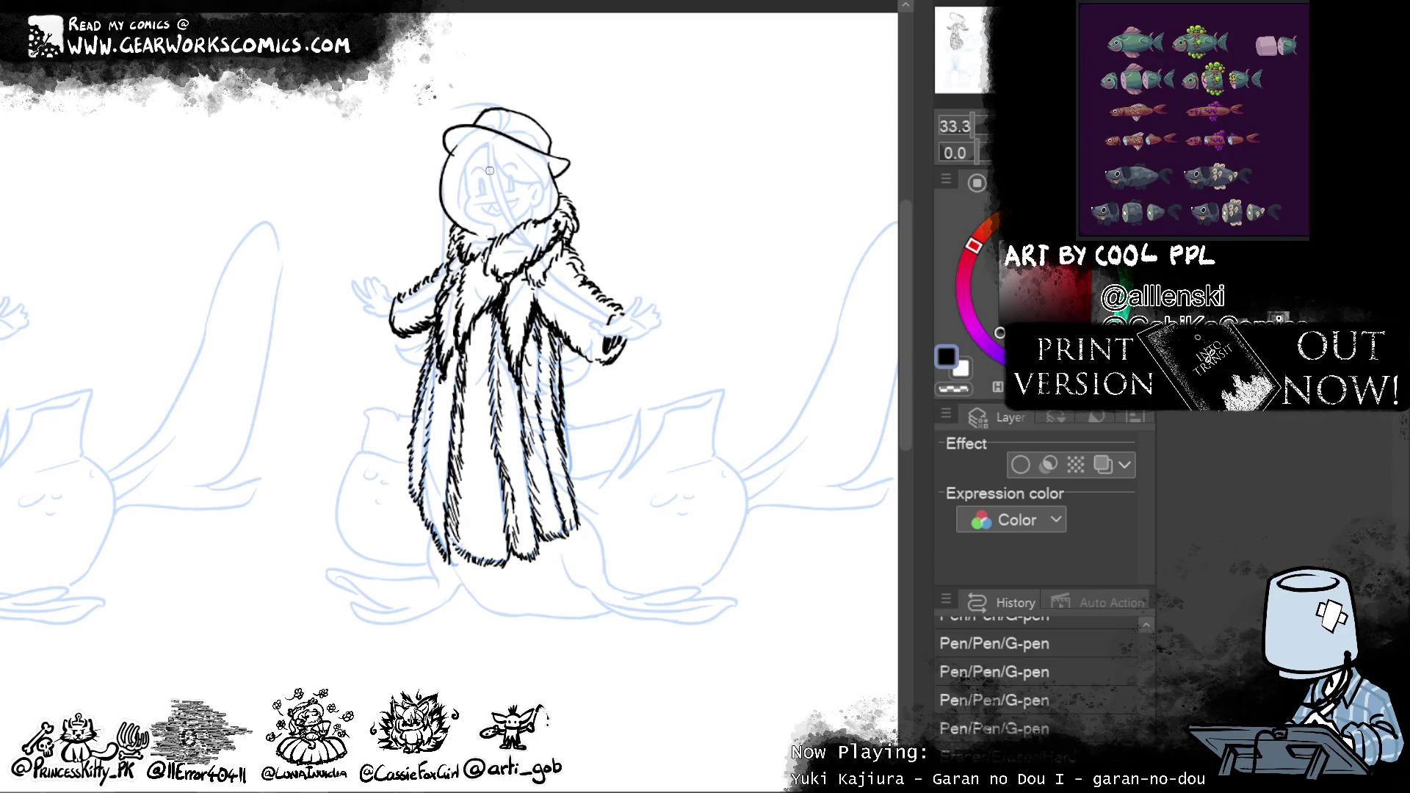
pyautogui.moveTo(476, 227); pyautogui.dragTo(490, 247)
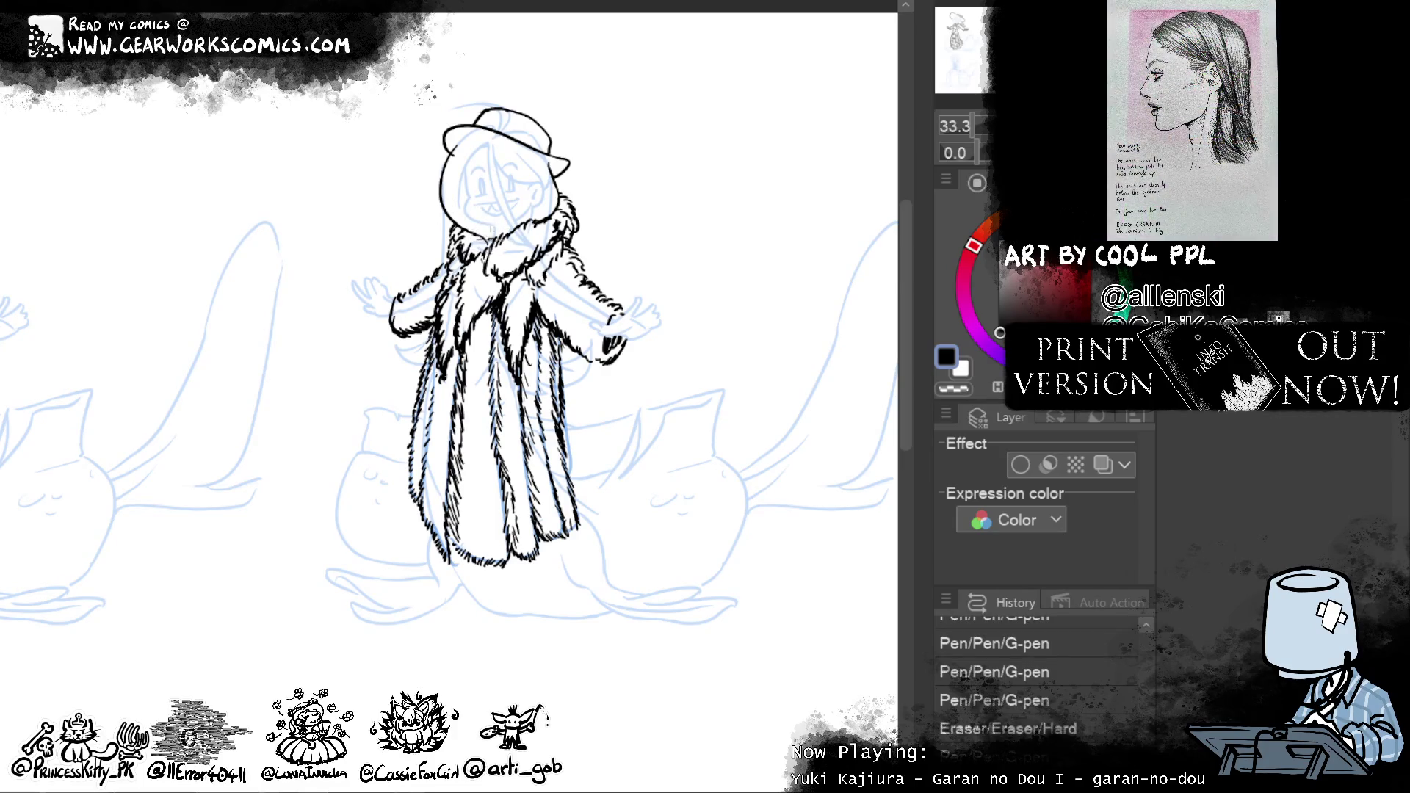
pyautogui.click(476, 220)
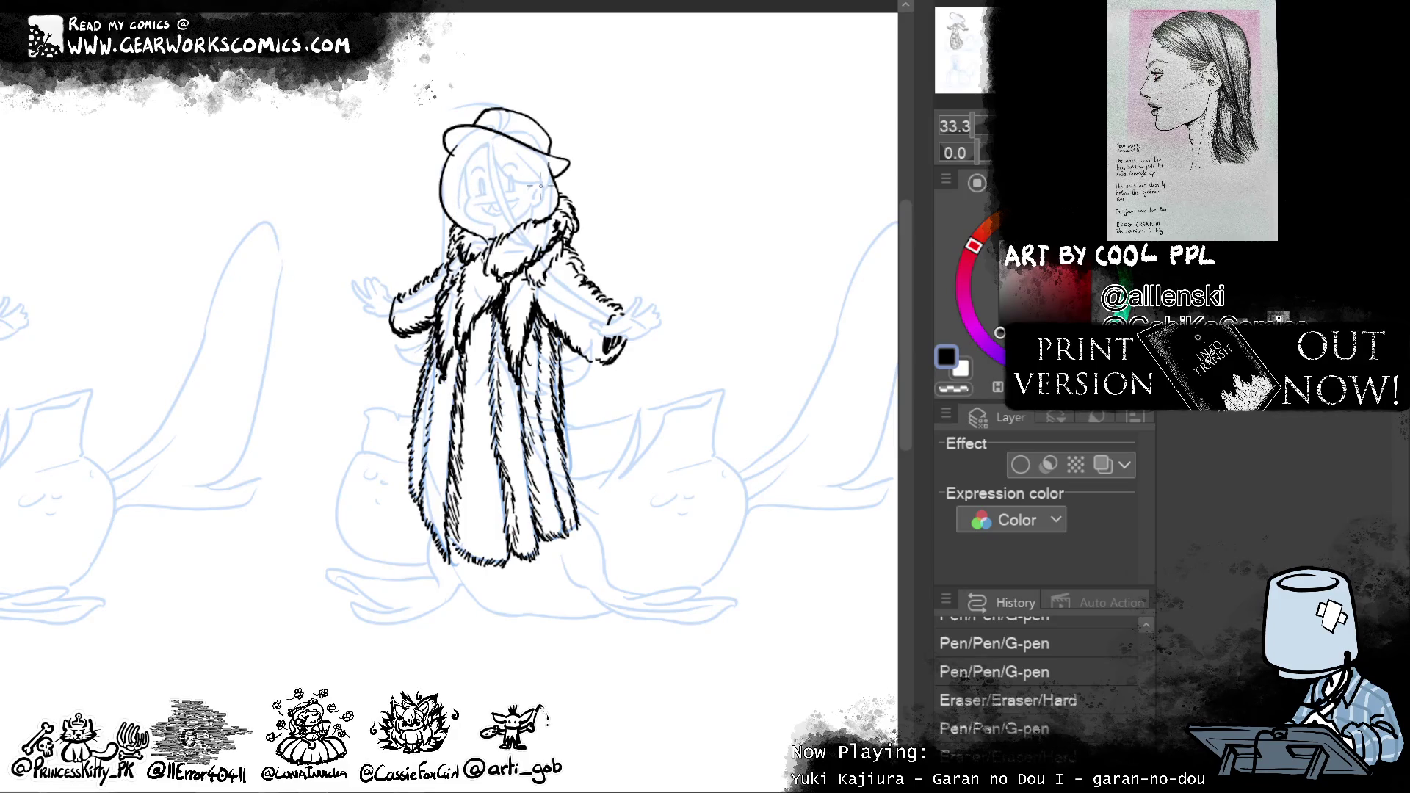
pyautogui.click(465, 140)
# Step back through history to restore the hat brim and strokes, then enable the layer colour effect
pyautogui.hotkey('ctrl', 'z')
pyautogui.hotkey('ctrl', 'y')
pyautogui.hotkey('ctrl', 'y')
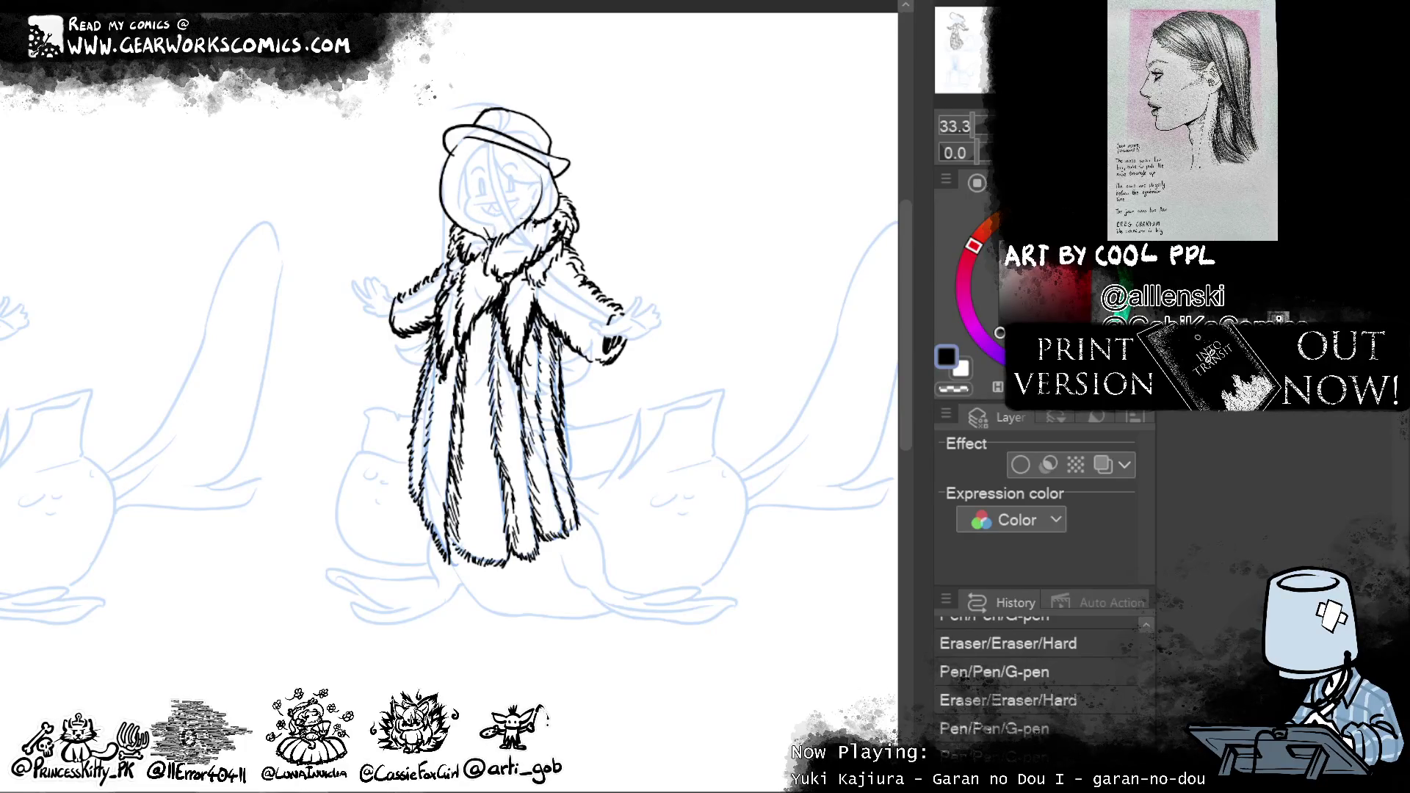
pyautogui.hotkey('ctrl', 'y')
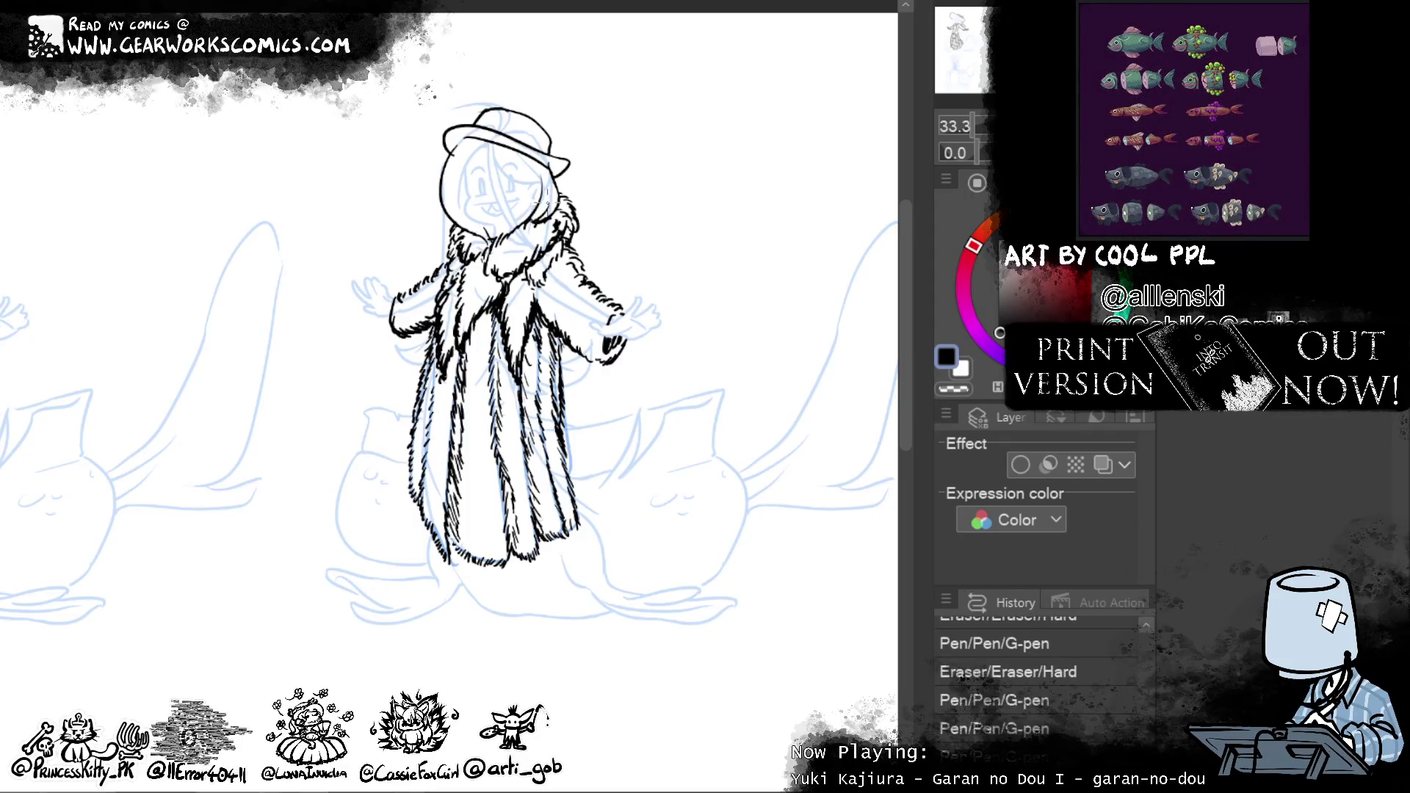
pyautogui.hotkey('ctrl', 'y')
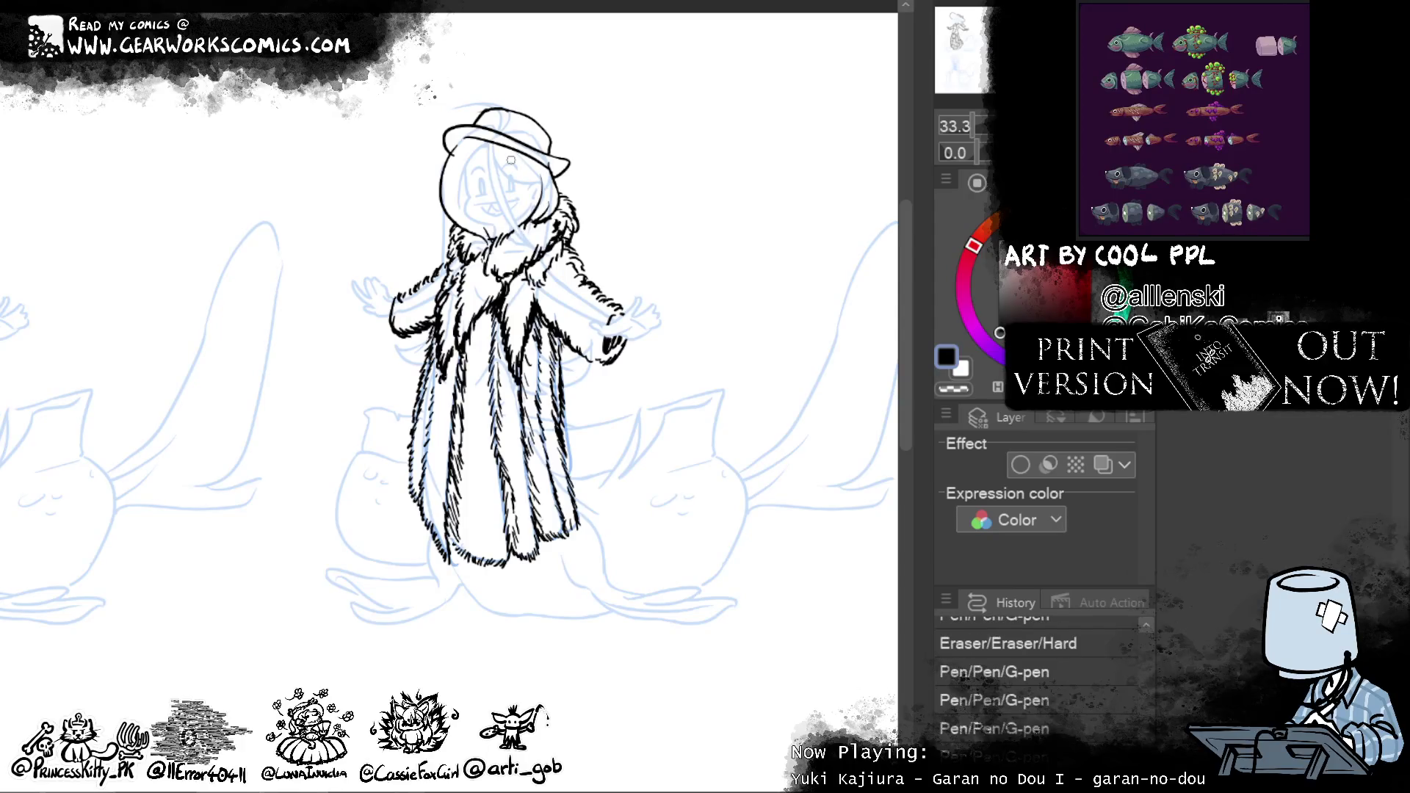
pyautogui.click(1102, 463)
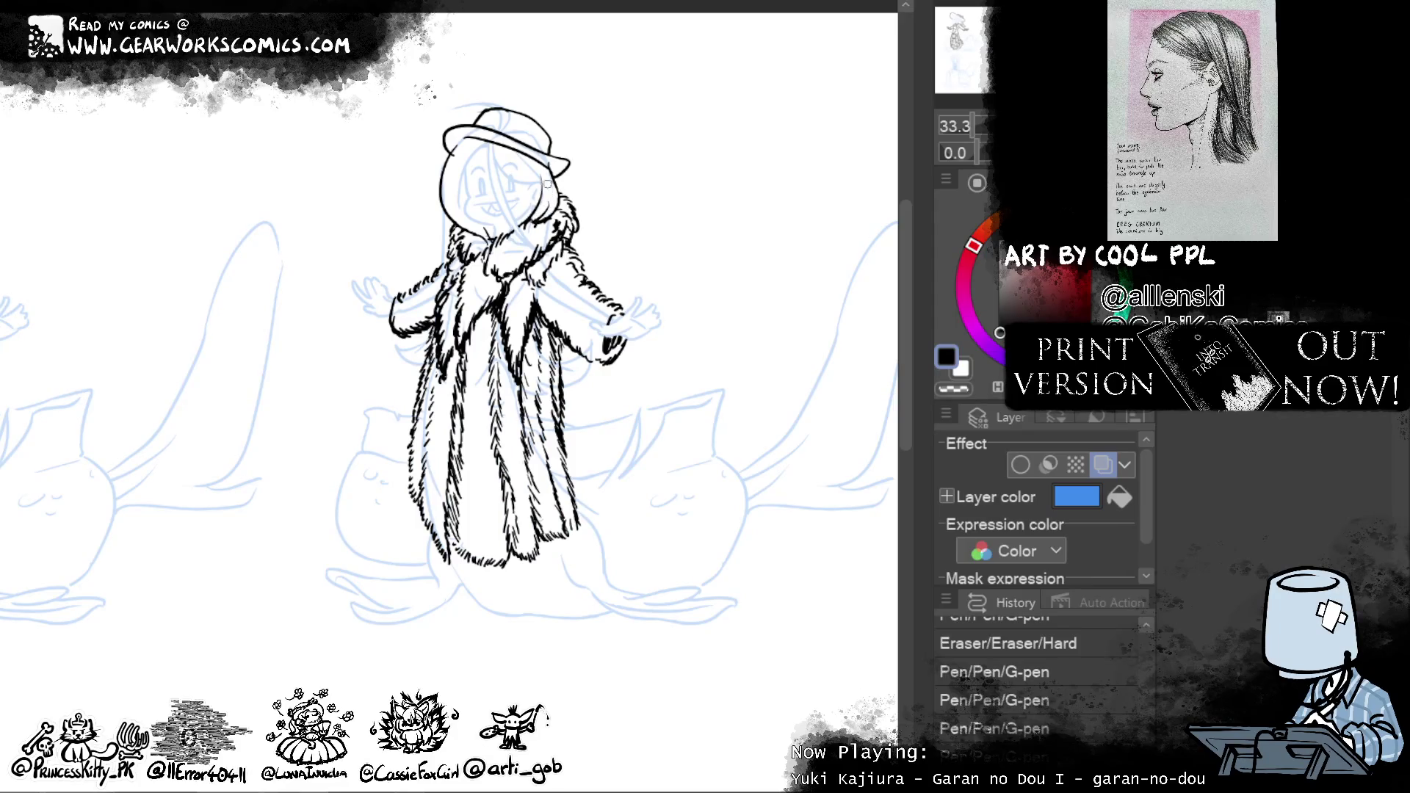
# Step forward through the edit history and erase a small mark near the collar
pyautogui.hotkey('ctrl', 'y')
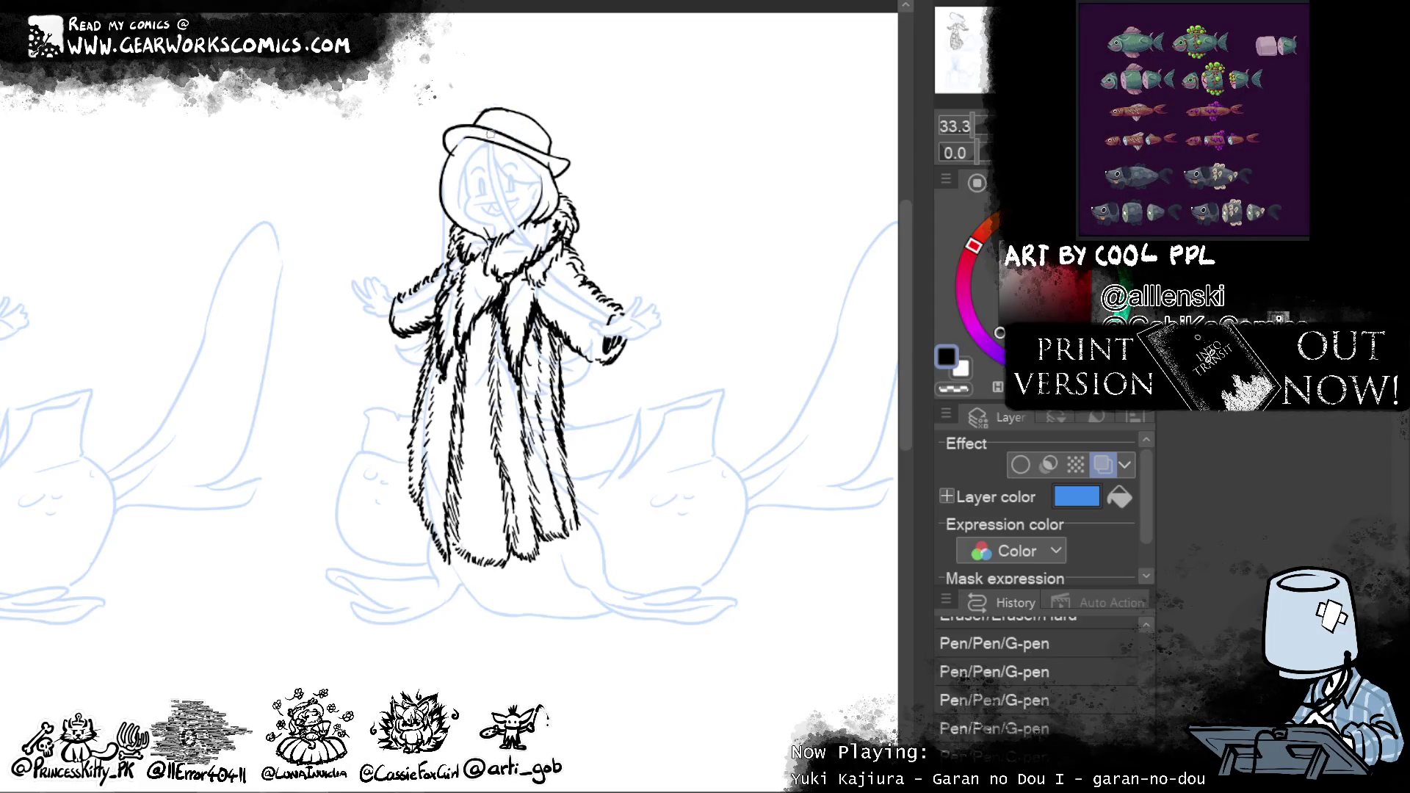
pyautogui.hotkey('ctrl', 'y')
pyautogui.hotkey('ctrl', 'y')
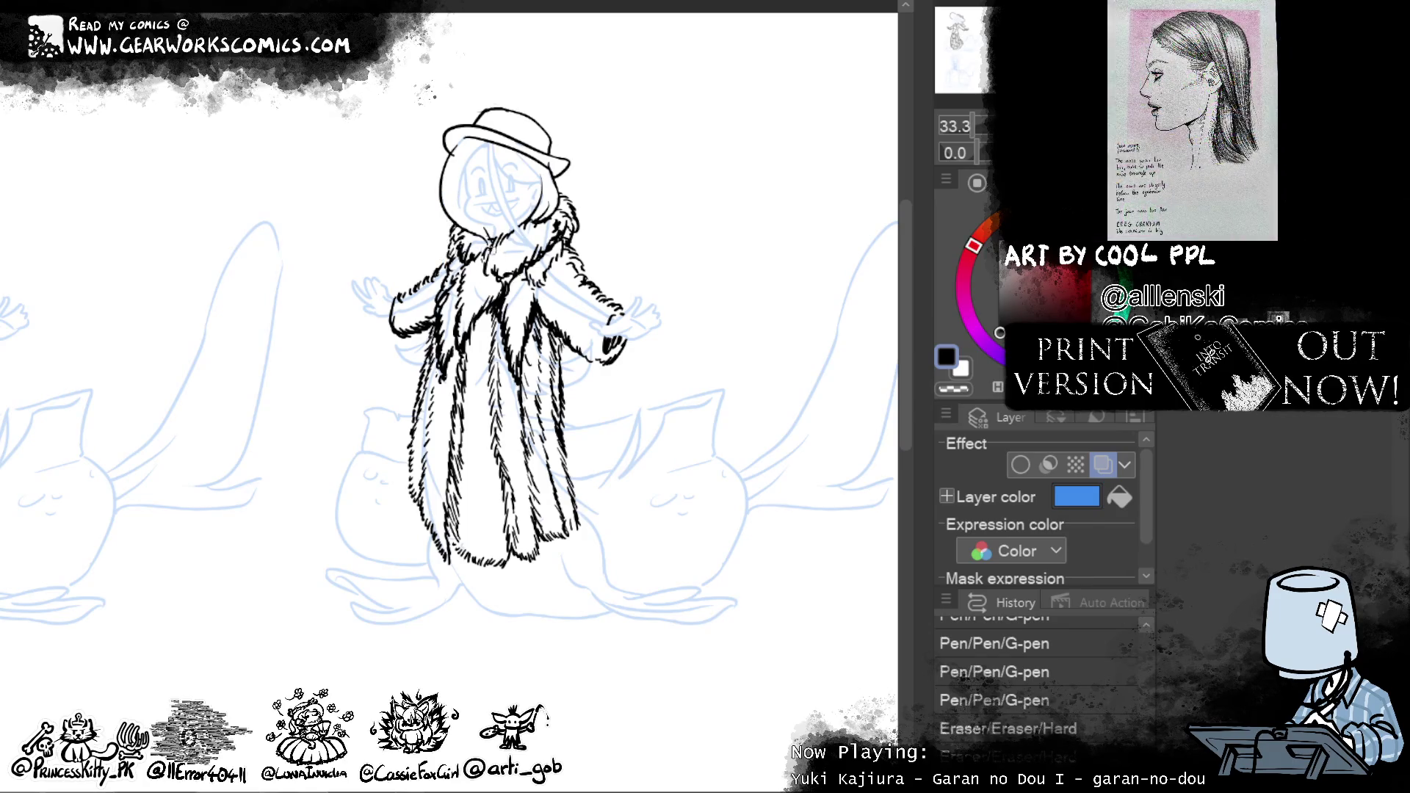
pyautogui.hotkey('ctrl', 'y')
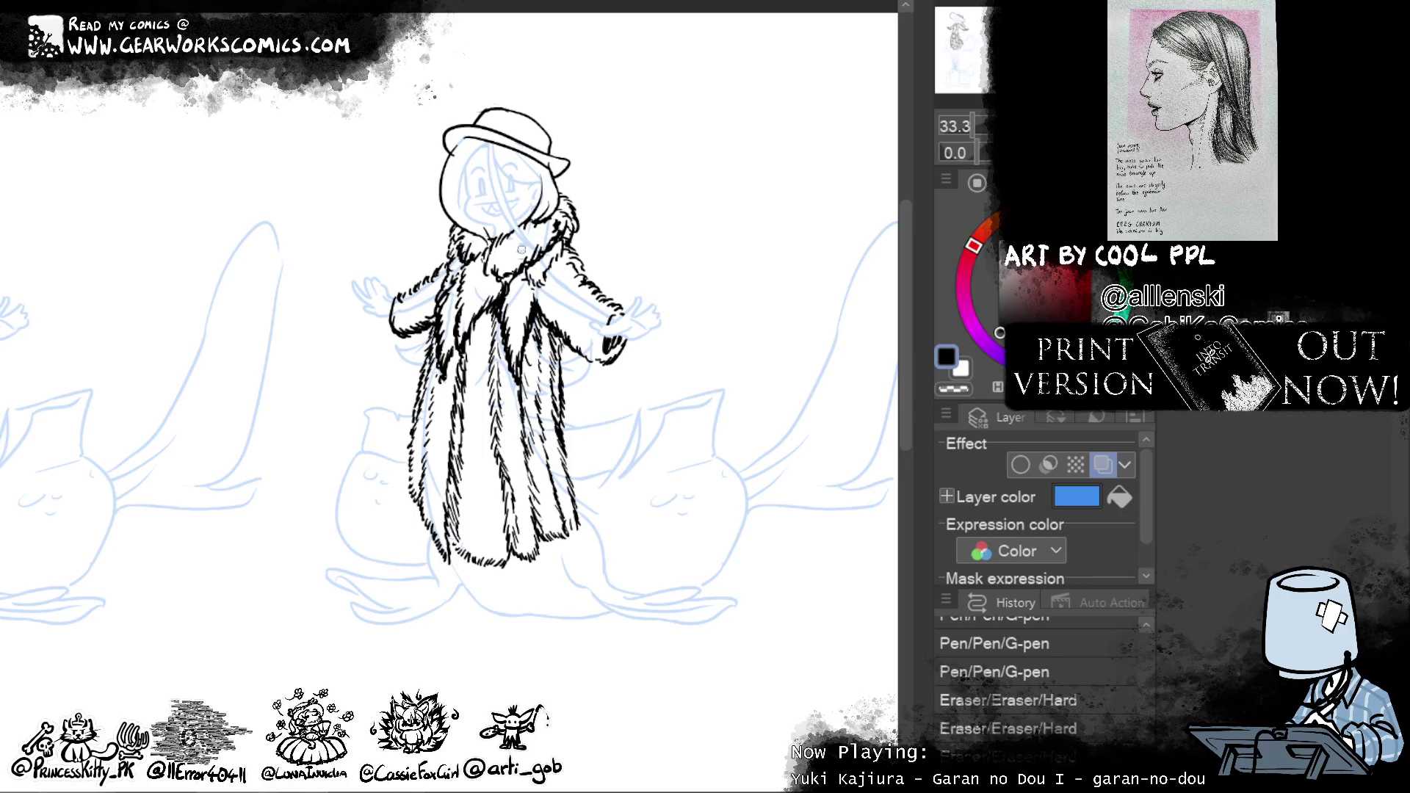
pyautogui.moveTo(516, 244); pyautogui.dragTo(546, 232)
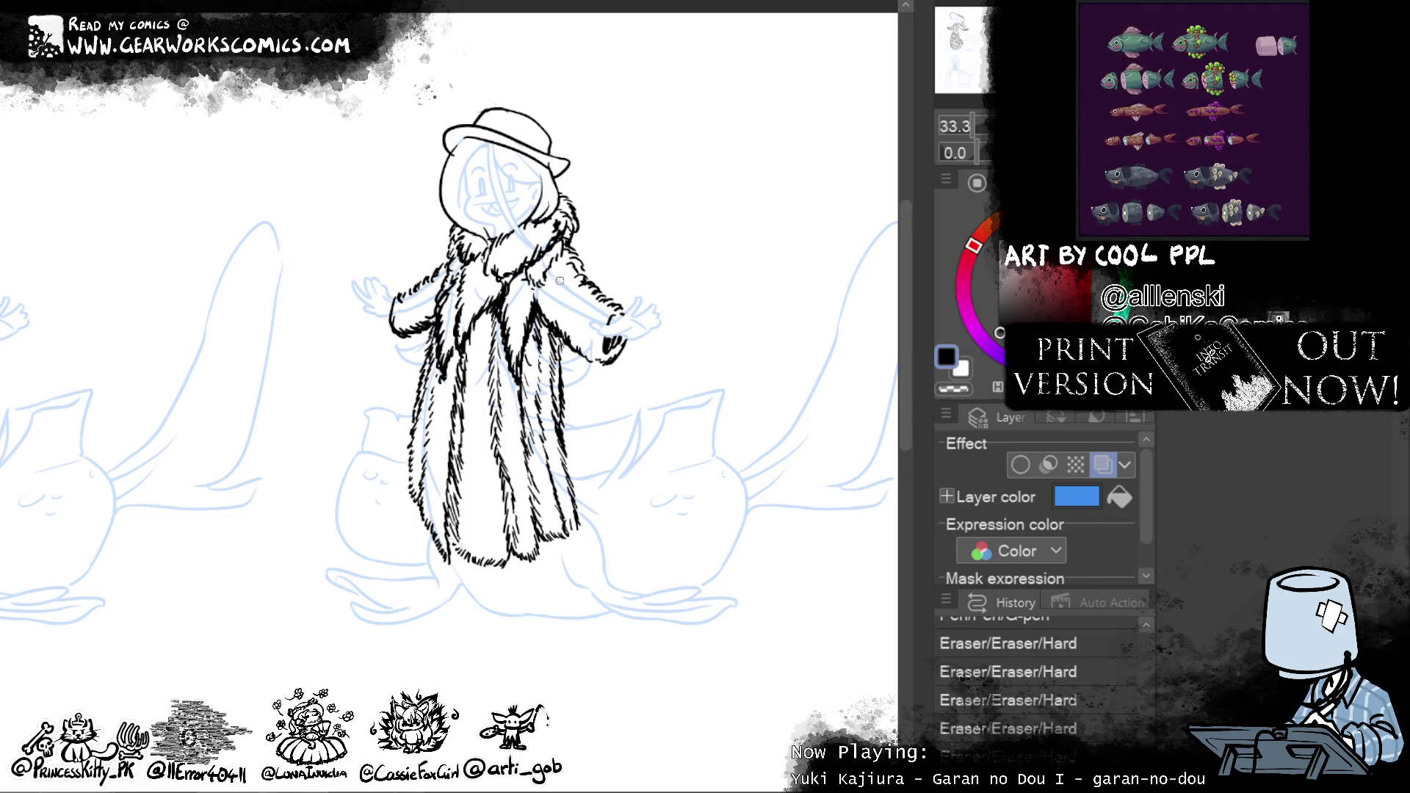
pyautogui.moveTo(592, 325); pyautogui.dragTo(548, 278)
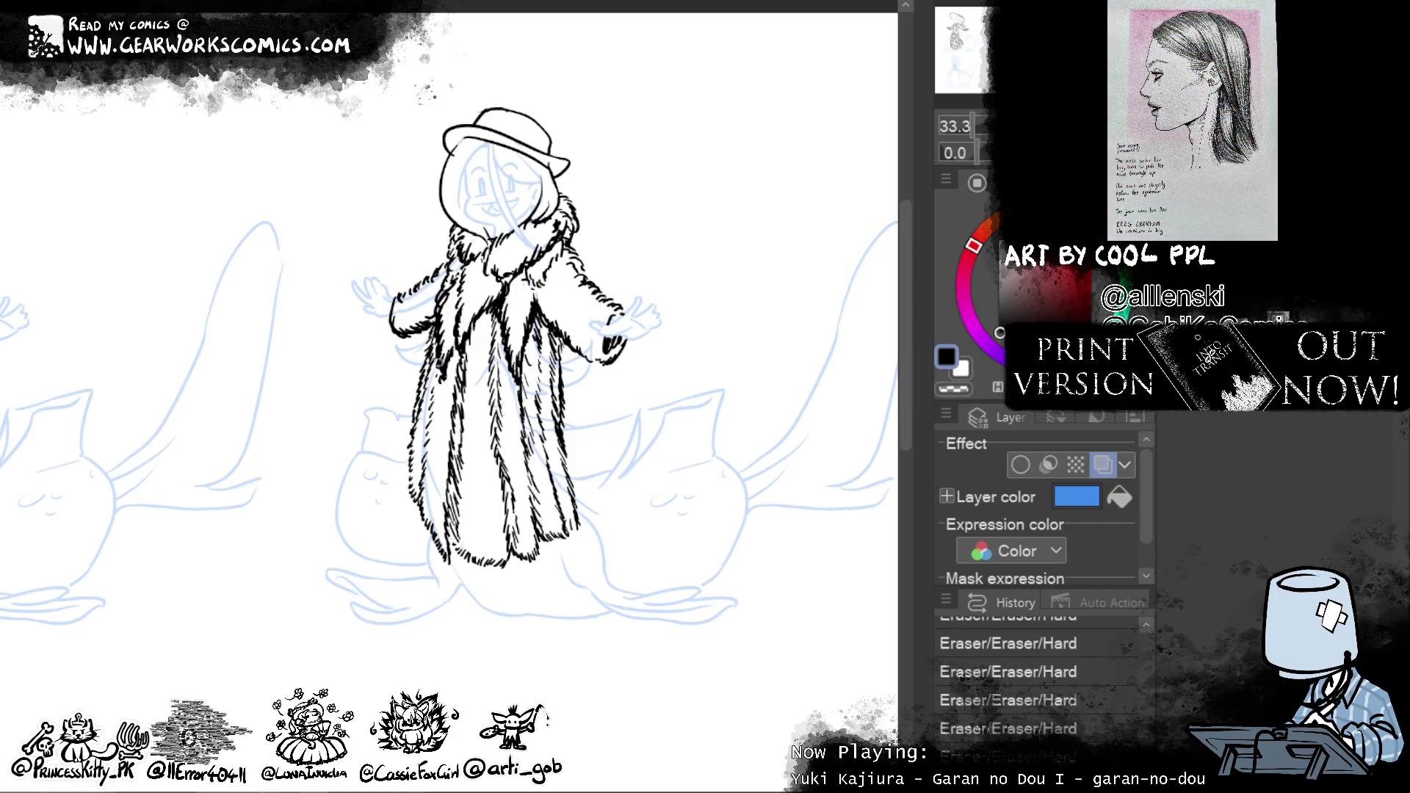
# Roughen the fur along the coat's edges, then disable the layer colour effect
pyautogui.moveTo(437, 370); pyautogui.dragTo(427, 456)
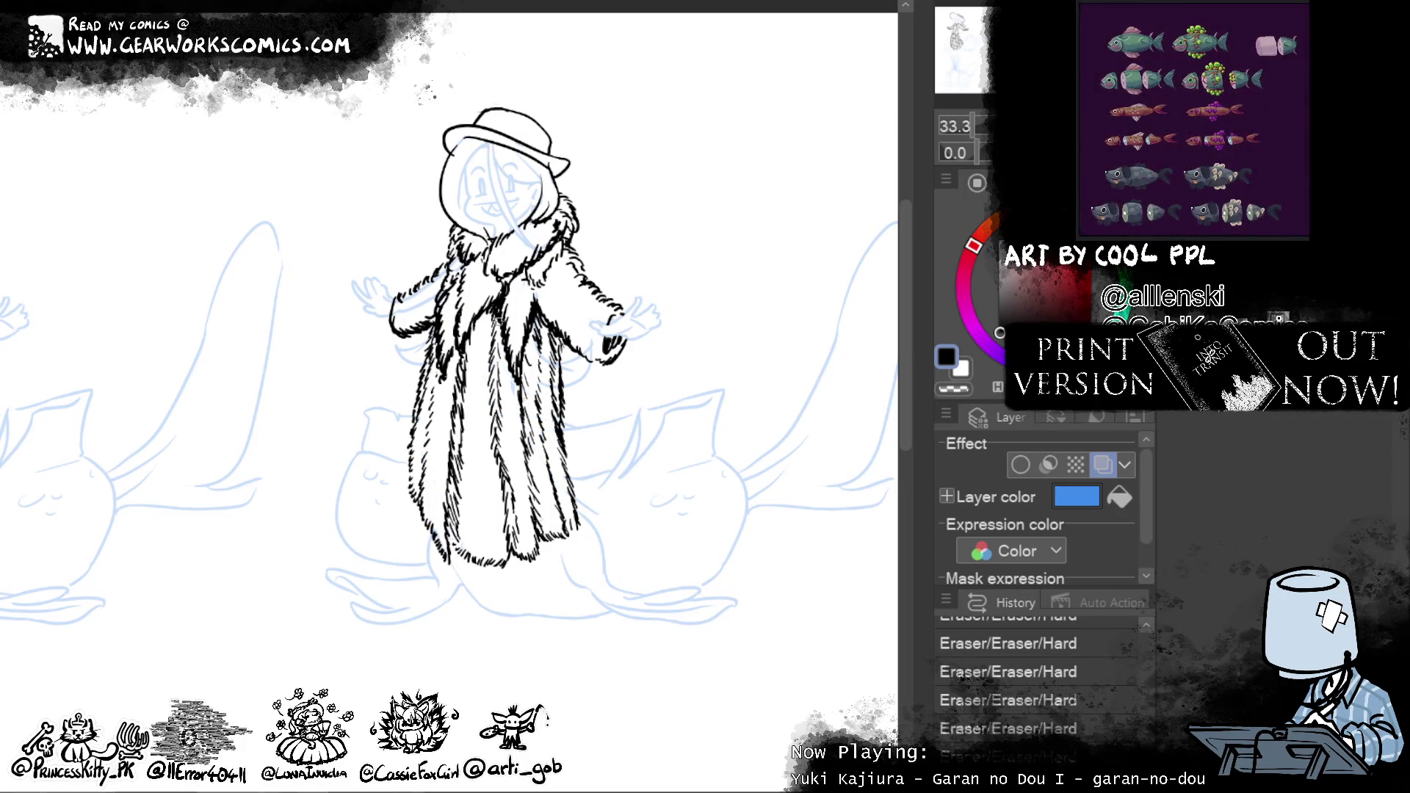
pyautogui.moveTo(541, 344); pyautogui.dragTo(538, 373)
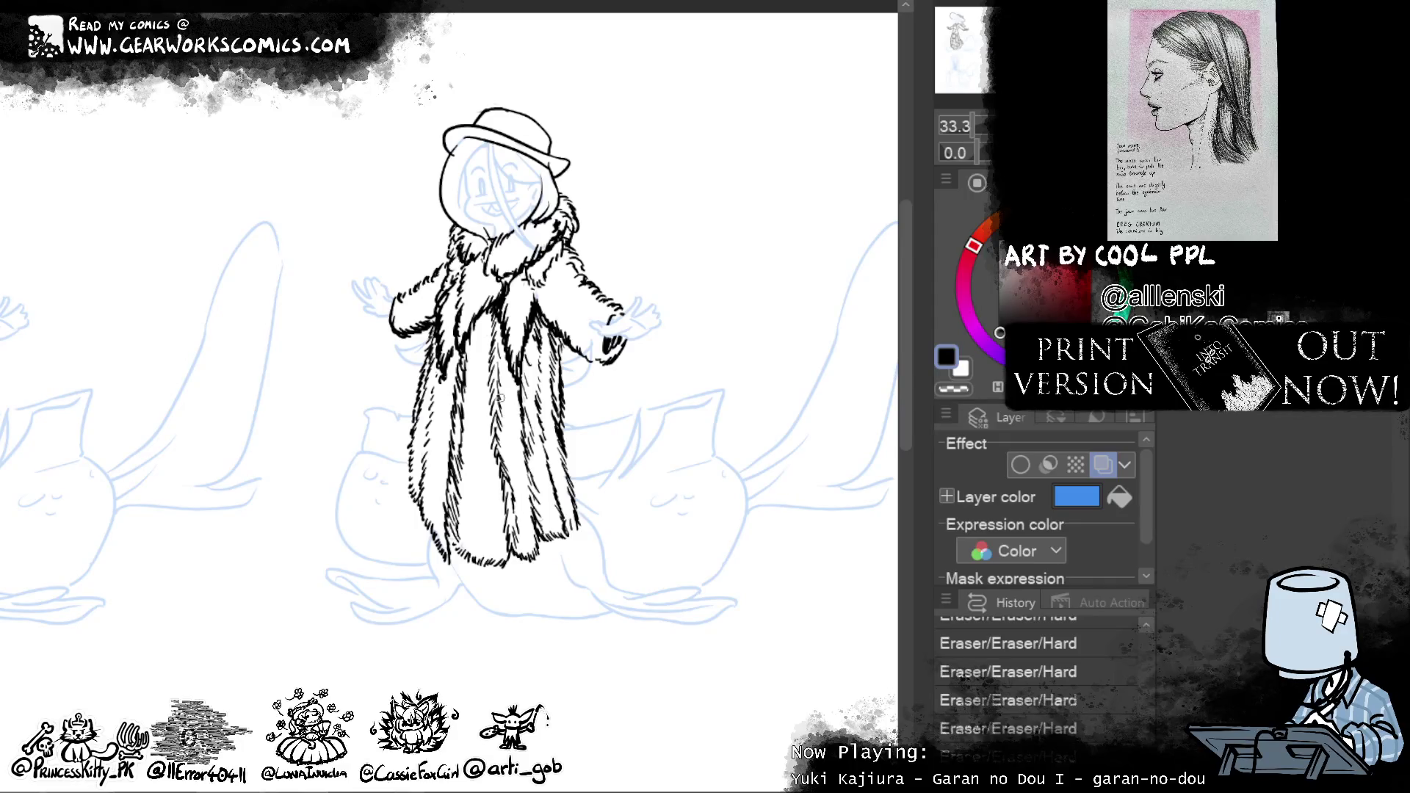
pyautogui.click(1102, 464)
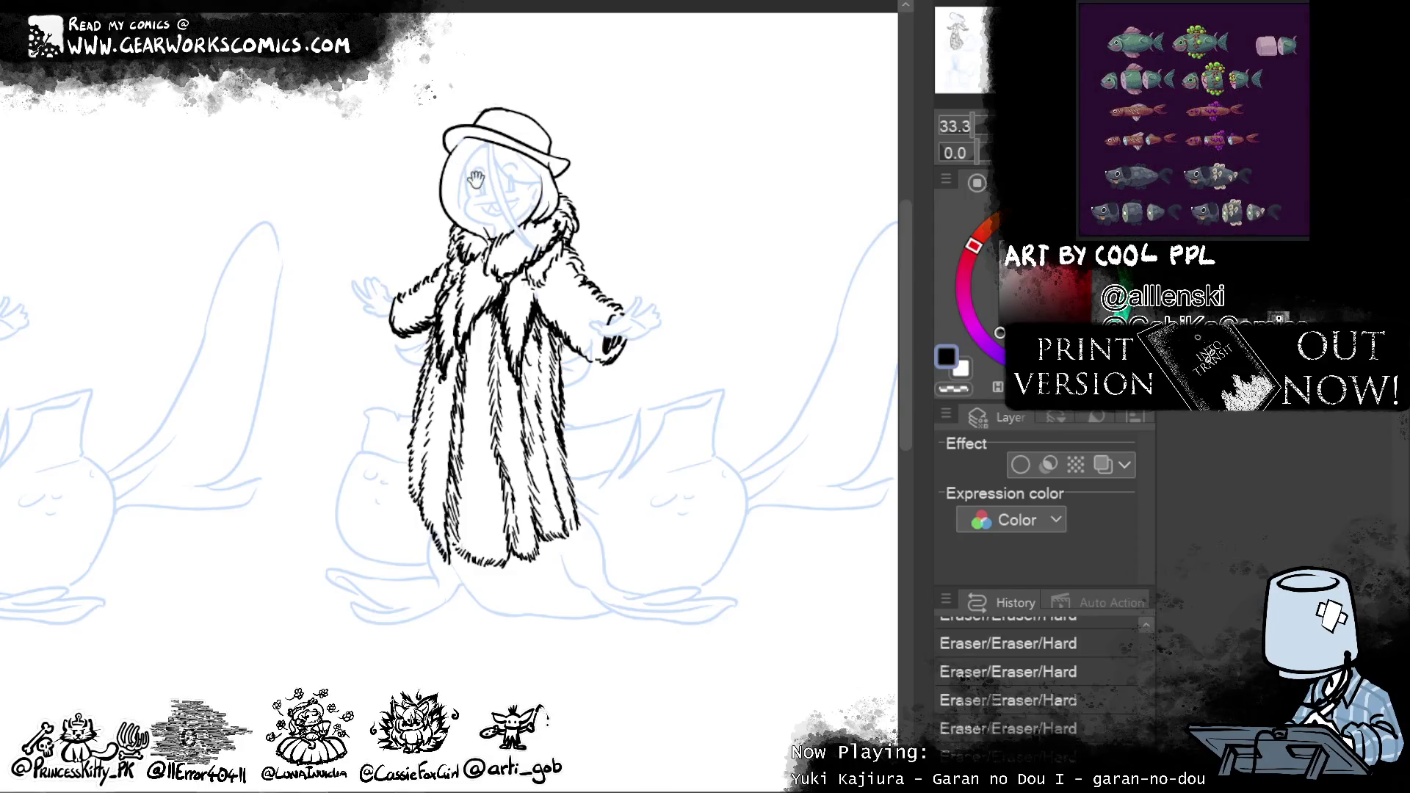
# Zoom out to check the whole strip, then zoom back in on the fur-coat figure
pyautogui.moveTo(705, 562); pyautogui.dragTo(794, 584)
pyautogui.hotkey('ctrl', '-')
pyautogui.hotkey('ctrl', '-')
pyautogui.hotkey('ctrl', '-')
pyautogui.moveTo(783, 277)
pyautogui.mouseDown()
pyautogui.moveTo(837, 259)
pyautogui.moveTo(764, 276)
pyautogui.mouseUp()
pyautogui.hotkey('ctrl', '+')
pyautogui.hotkey('ctrl', '+')
pyautogui.hotkey('ctrl', '+')
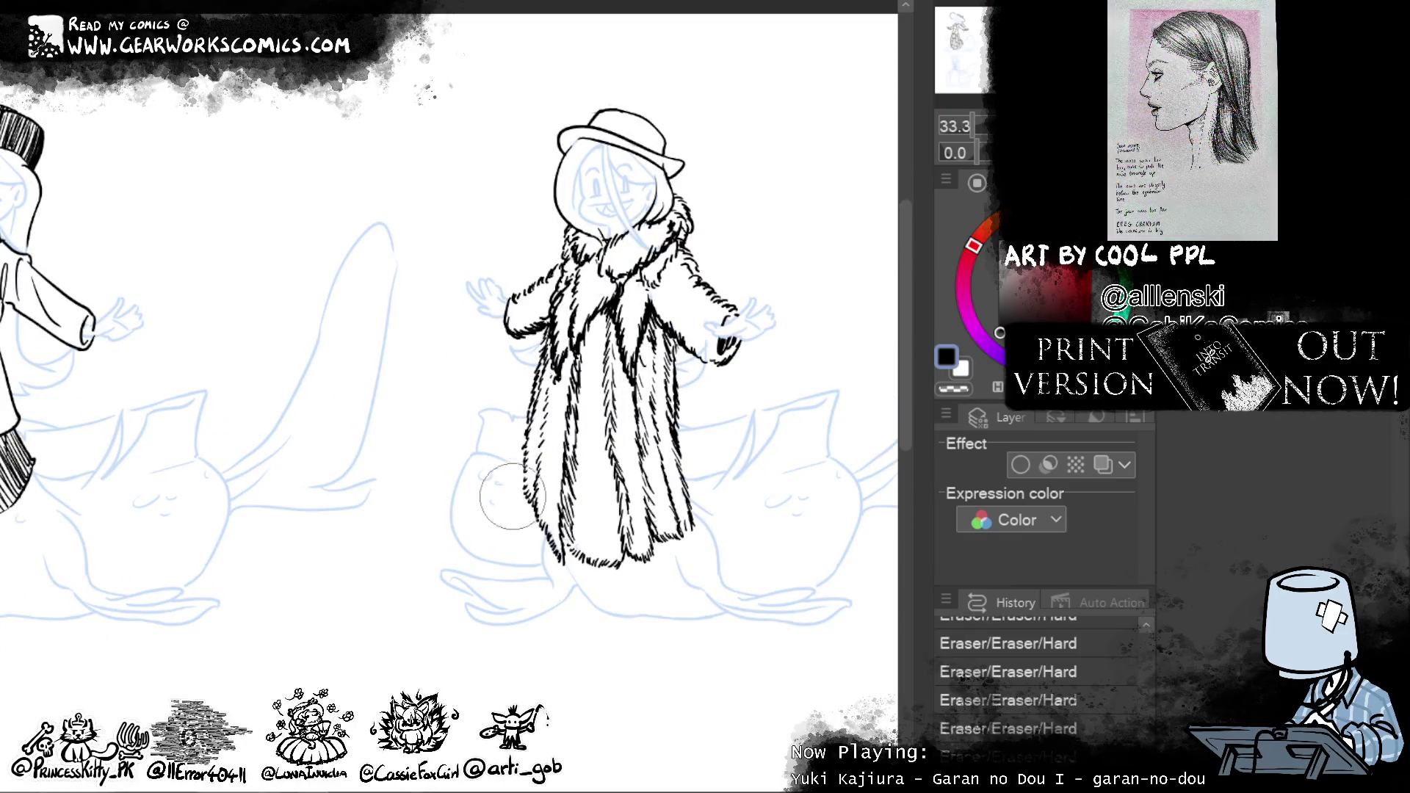
# Add fur hatching to the coat's lower-left edge, reshape its hem with Liquify, and view the page
pyautogui.moveTo(538, 440); pyautogui.dragTo(528, 557)
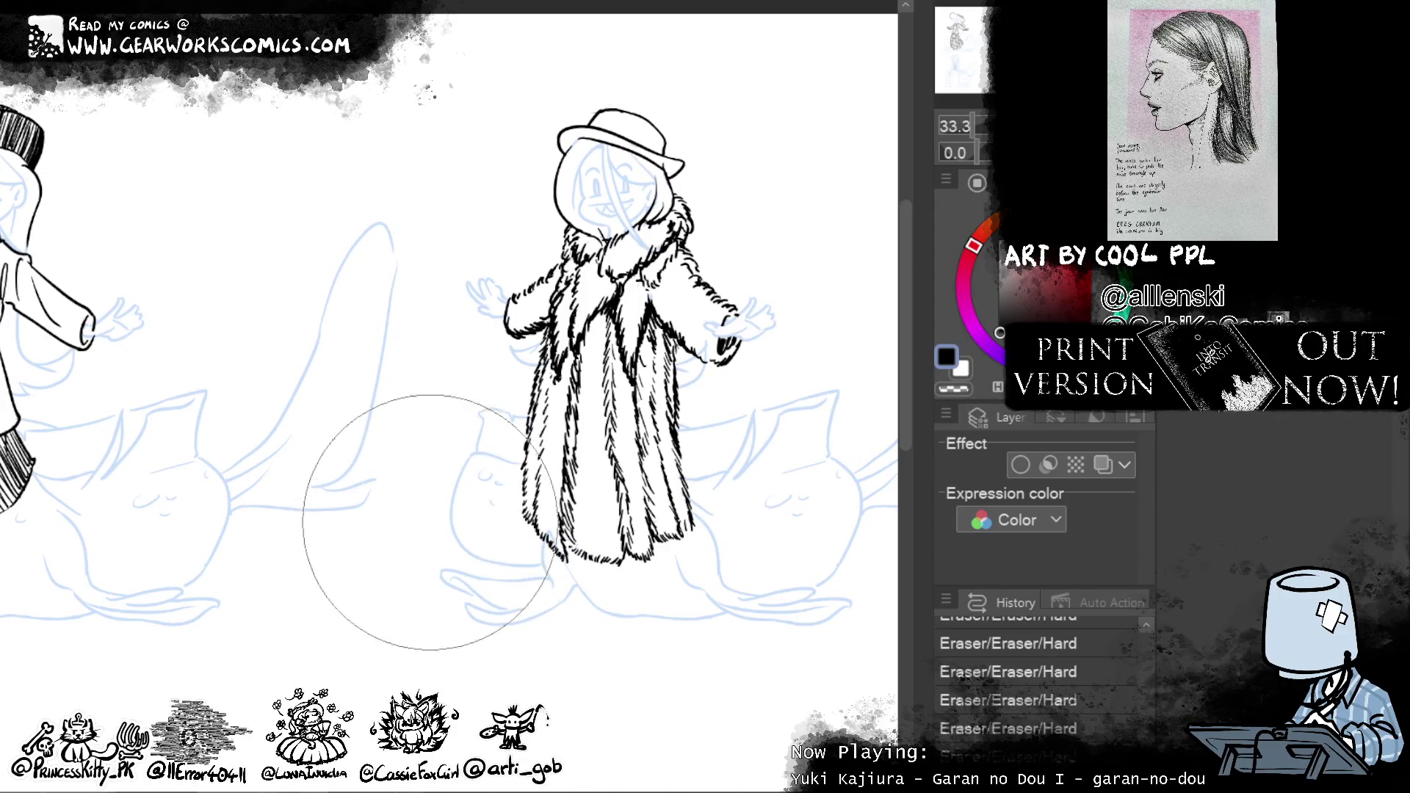
pyautogui.moveTo(662, 529)
pyautogui.mouseDown()
pyautogui.moveTo(706, 694)
pyautogui.moveTo(703, 520)
pyautogui.mouseUp()
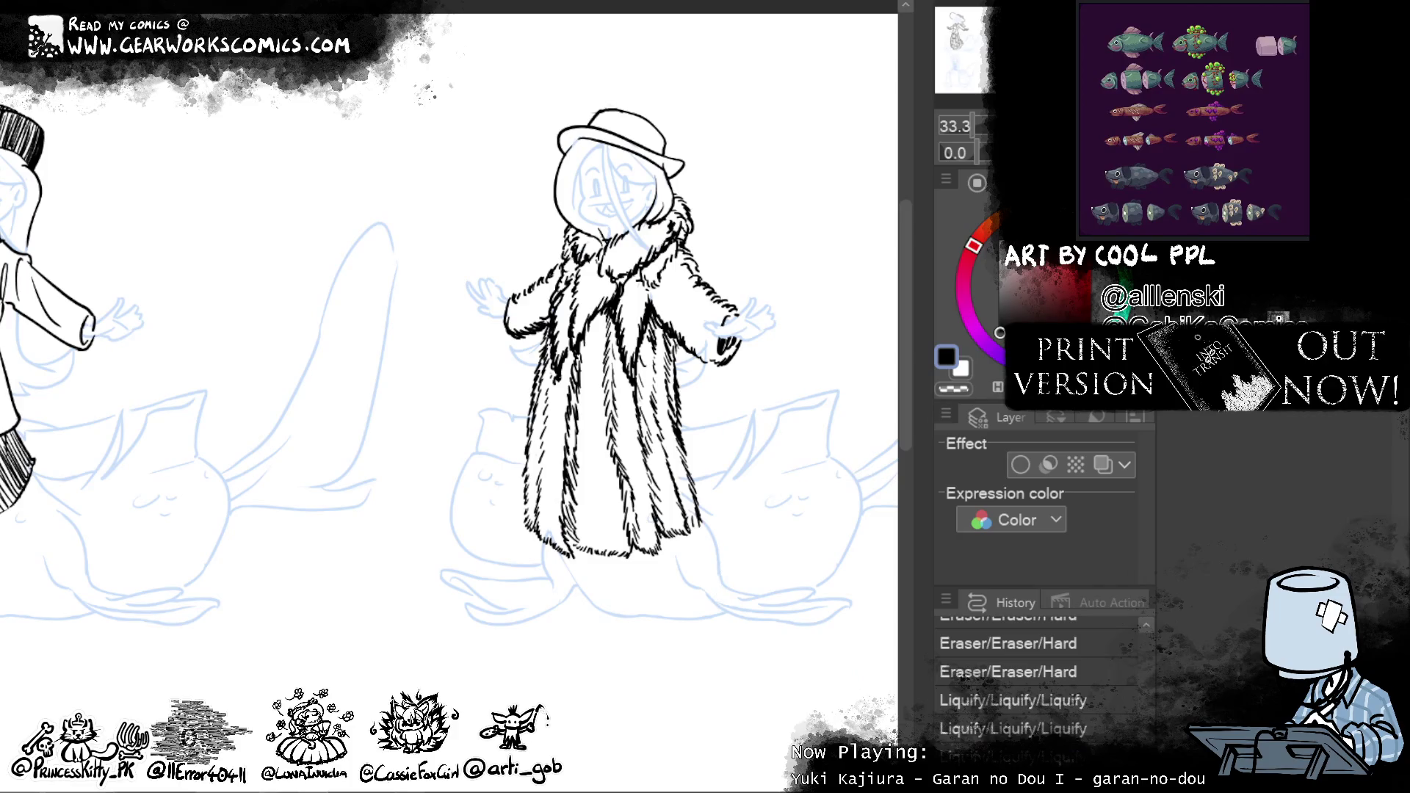
pyautogui.hotkey('ctrl', '-')
pyautogui.moveTo(798, 246)
pyautogui.mouseDown()
pyautogui.moveTo(928, 173)
pyautogui.moveTo(750, 284)
pyautogui.mouseUp()
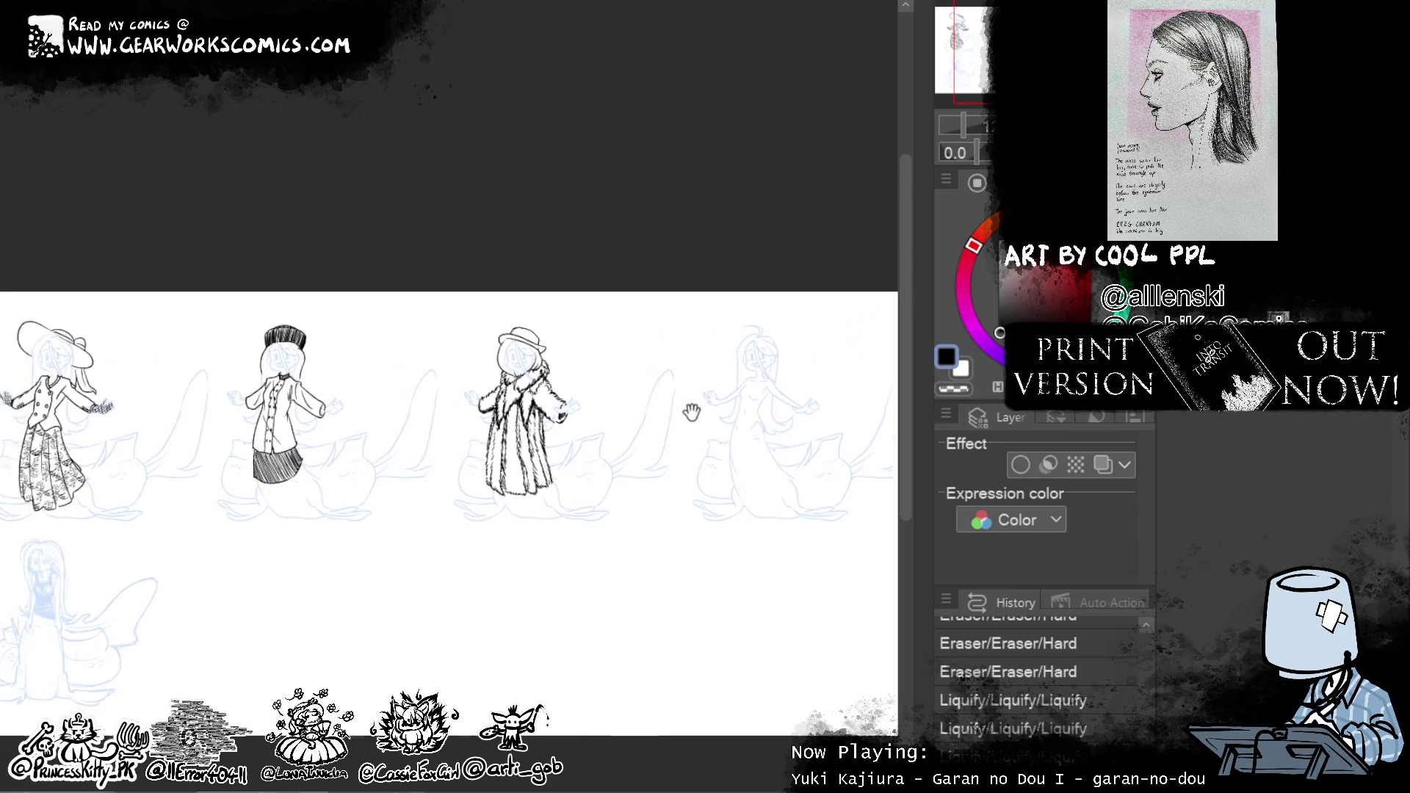
# Pan to centre the long-haired sketch figure and ink the first stroke on her jacket's right edge
pyautogui.moveTo(692, 412); pyautogui.dragTo(556, 458)
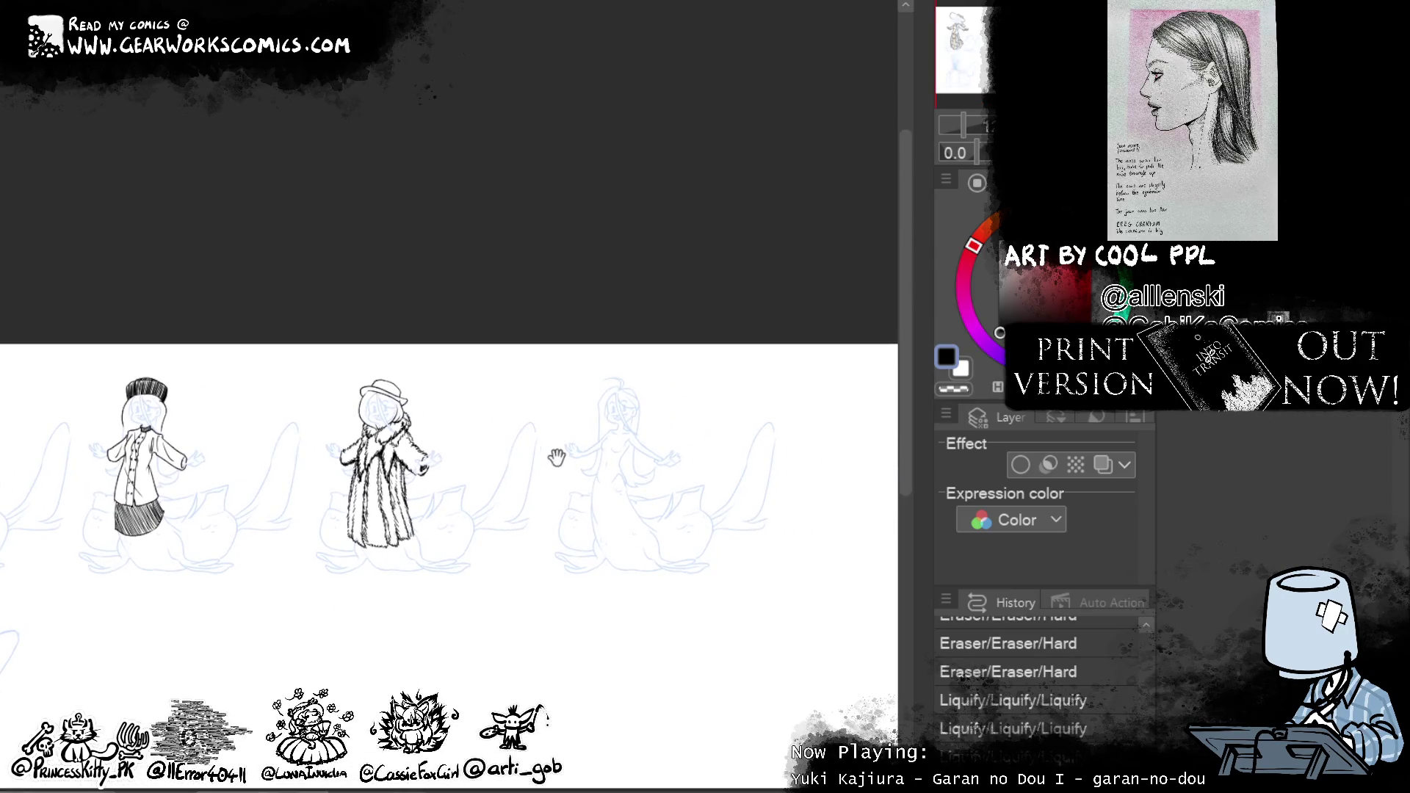
pyautogui.scroll(3, 557, 457)
pyautogui.scroll(3, 705, 337)
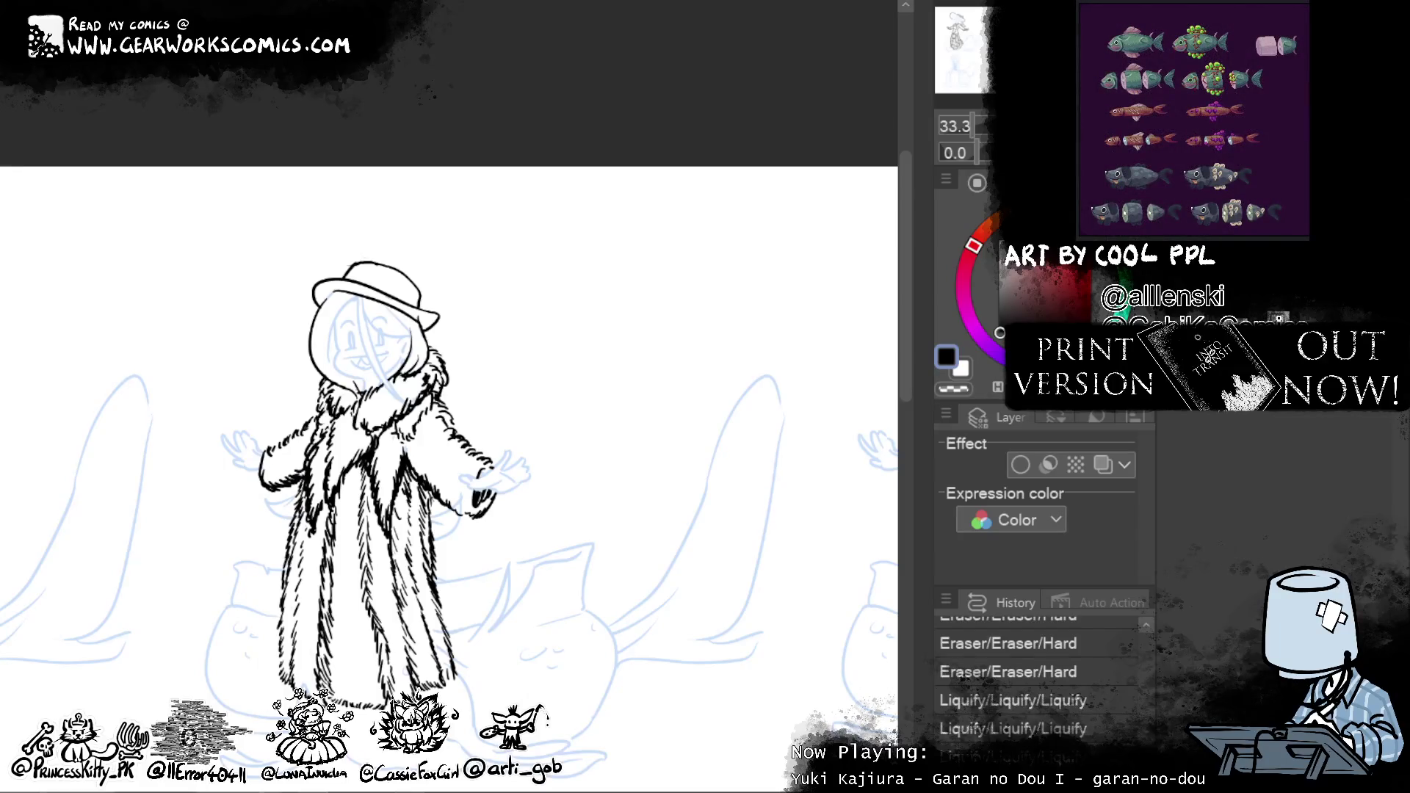
pyautogui.moveTo(1322, 507)
pyautogui.mouseDown()
pyautogui.moveTo(801, 437)
pyautogui.moveTo(715, 492)
pyautogui.mouseUp()
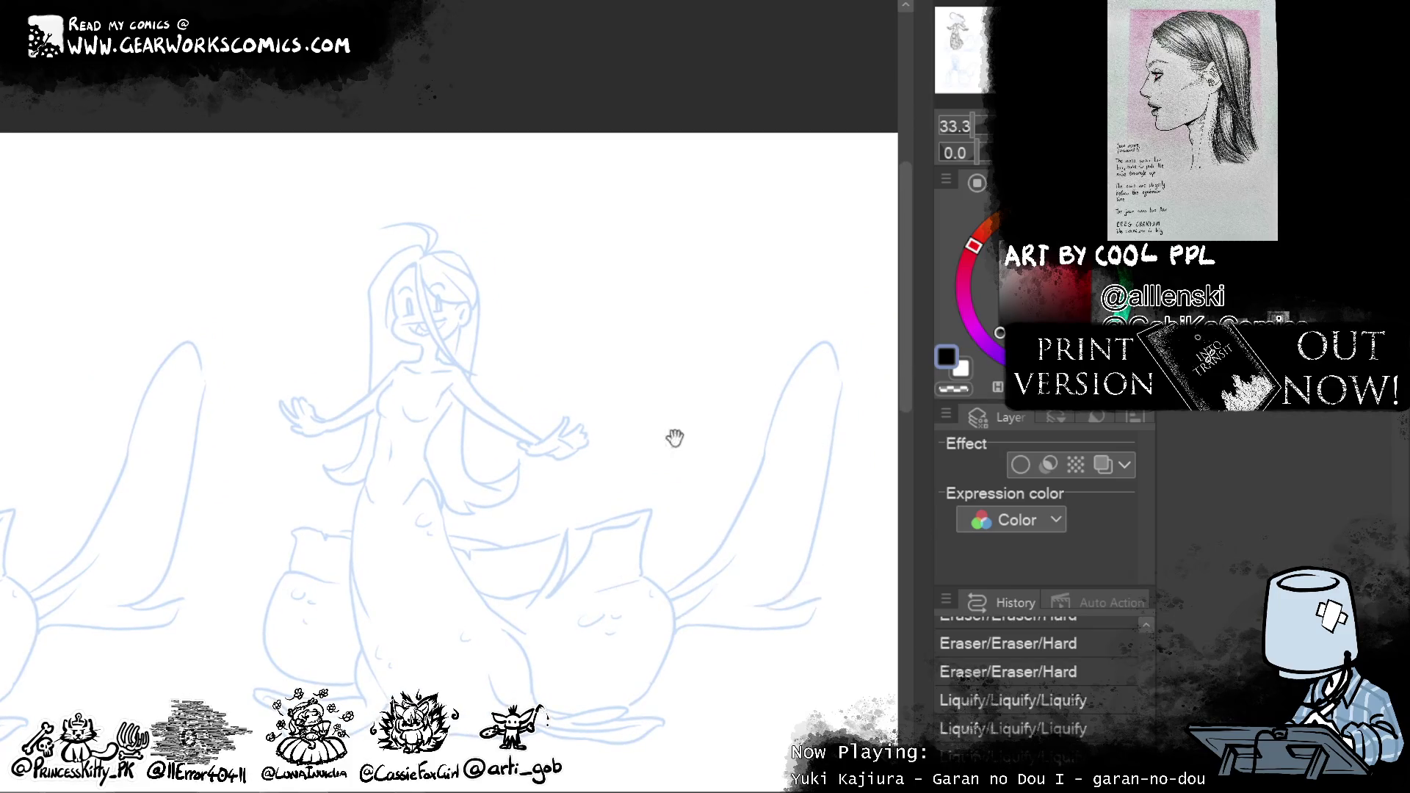
pyautogui.moveTo(674, 438); pyautogui.dragTo(792, 376)
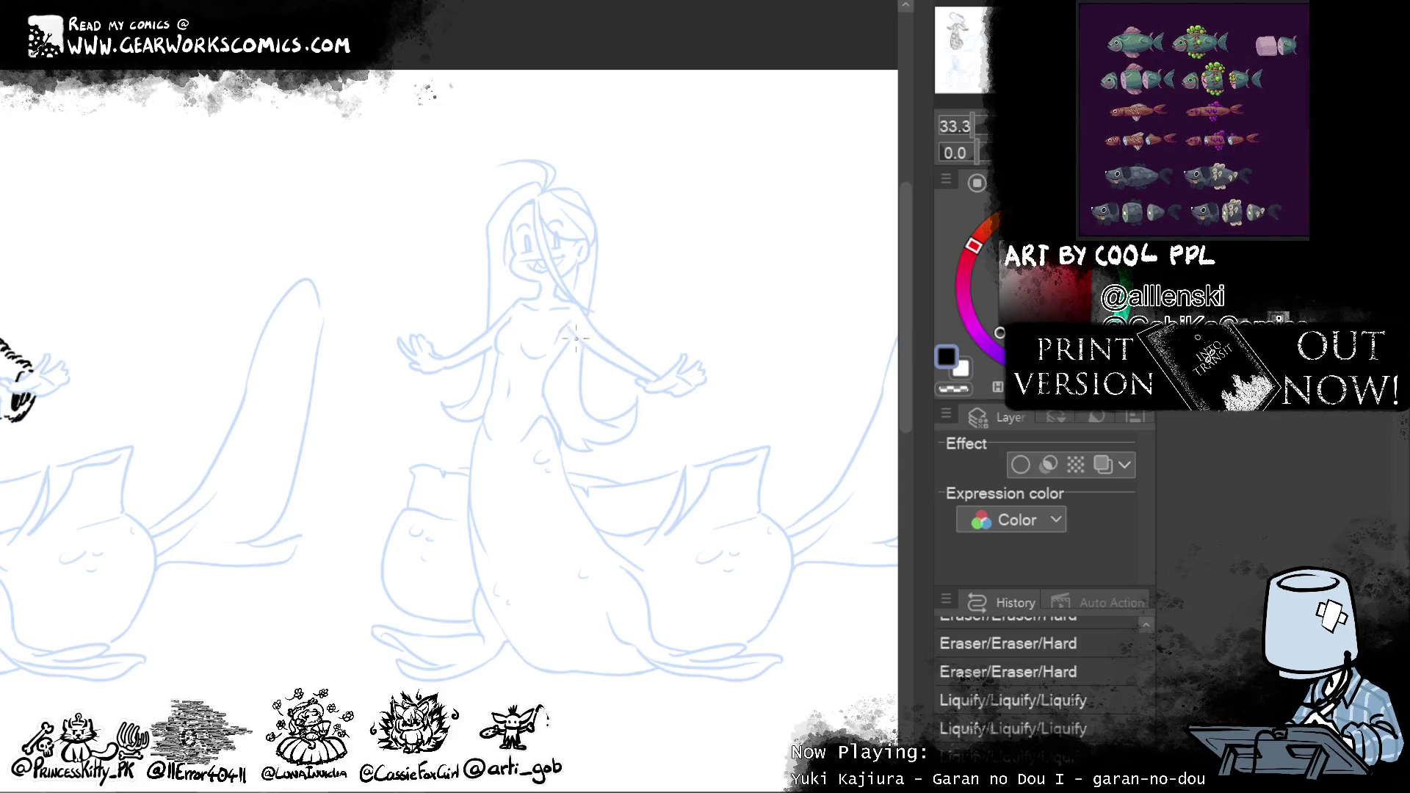
pyautogui.moveTo(595, 331)
pyautogui.mouseDown()
pyautogui.moveTo(575, 452)
pyautogui.moveTo(603, 320)
pyautogui.mouseUp()
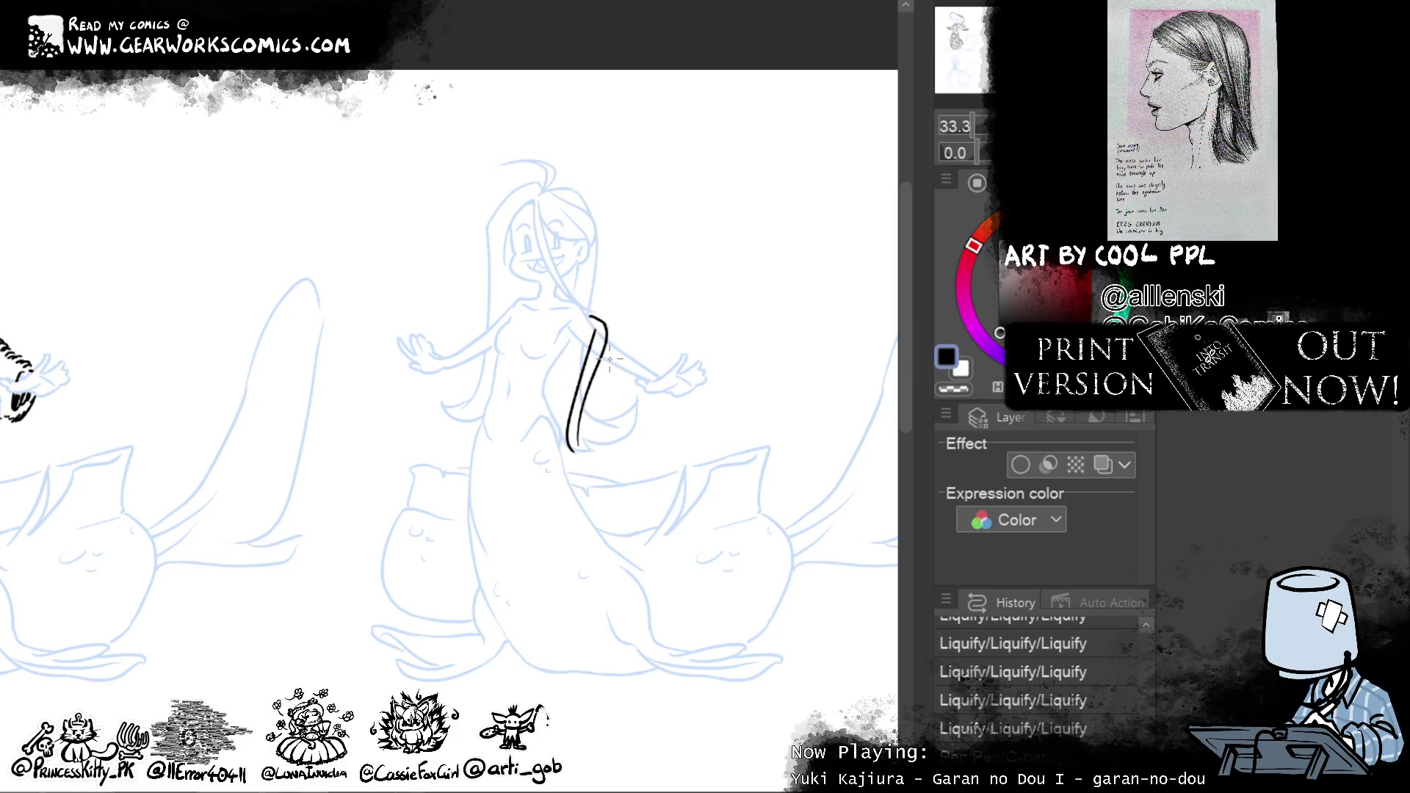
# Ink the jacket's left and right edges with doubled lines, undoing a bad hook stroke
pyautogui.moveTo(491, 317); pyautogui.dragTo(458, 456)
pyautogui.moveTo(492, 322)
pyautogui.mouseDown()
pyautogui.moveTo(469, 470)
pyautogui.moveTo(461, 455)
pyautogui.moveTo(476, 470)
pyautogui.mouseUp()
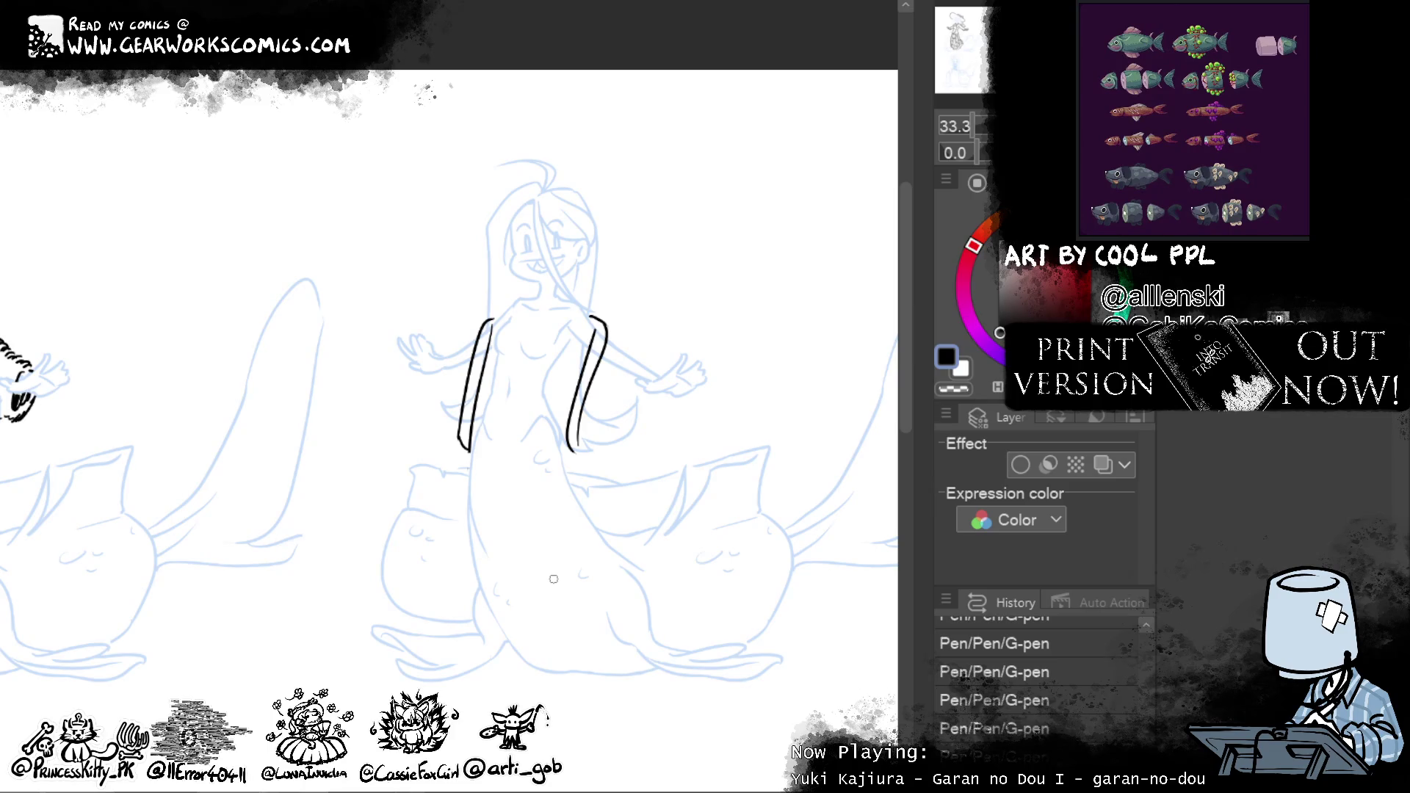
pyautogui.moveTo(581, 437); pyautogui.dragTo(614, 373)
pyautogui.moveTo(451, 433); pyautogui.dragTo(463, 340)
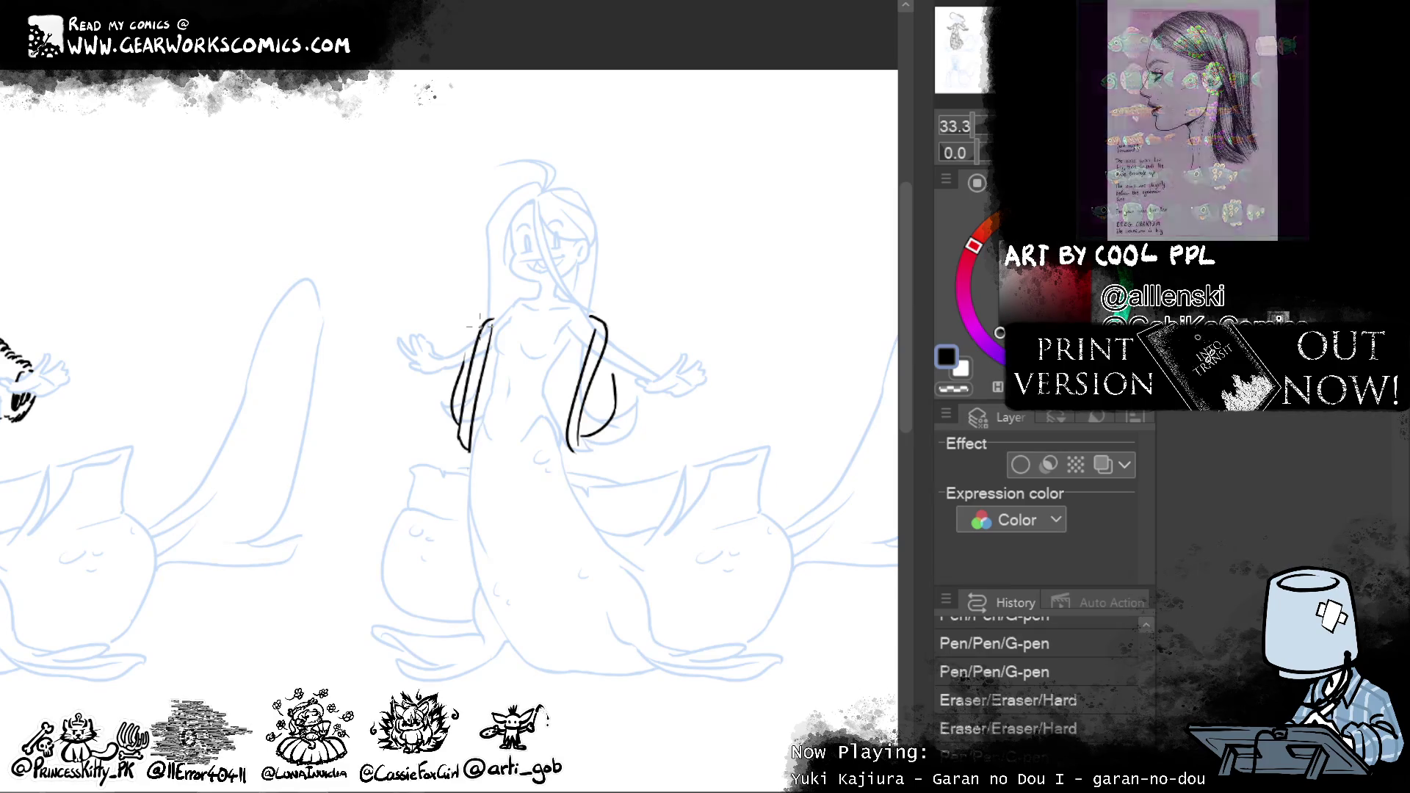
pyautogui.moveTo(591, 360)
pyautogui.mouseDown()
pyautogui.moveTo(611, 391)
pyautogui.moveTo(634, 374)
pyautogui.mouseUp()
pyautogui.hotkey('ctrl', 'z')
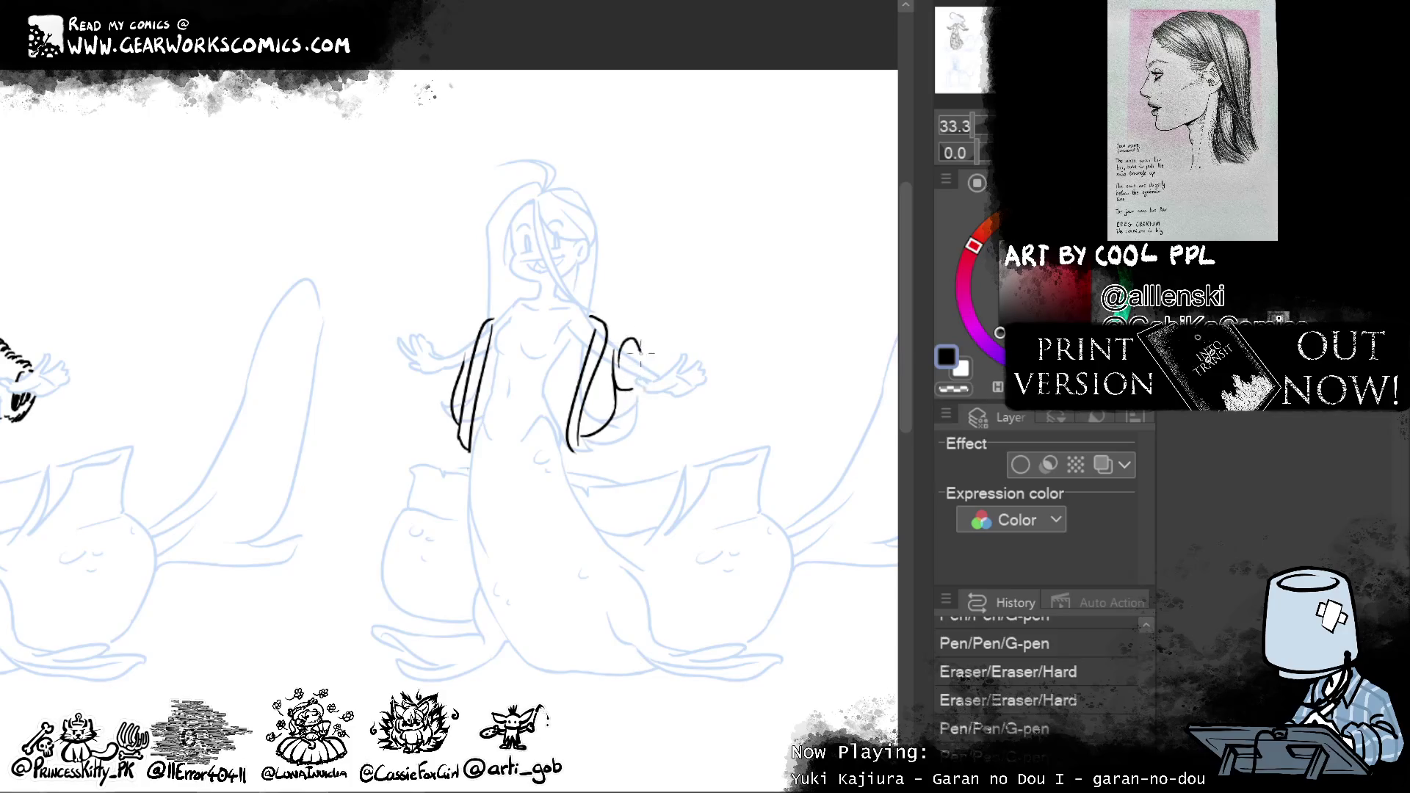
# Draw the puffed right sleeve, a flatter shoulder line, and rework both arm outlines
pyautogui.moveTo(634, 351); pyautogui.dragTo(668, 377)
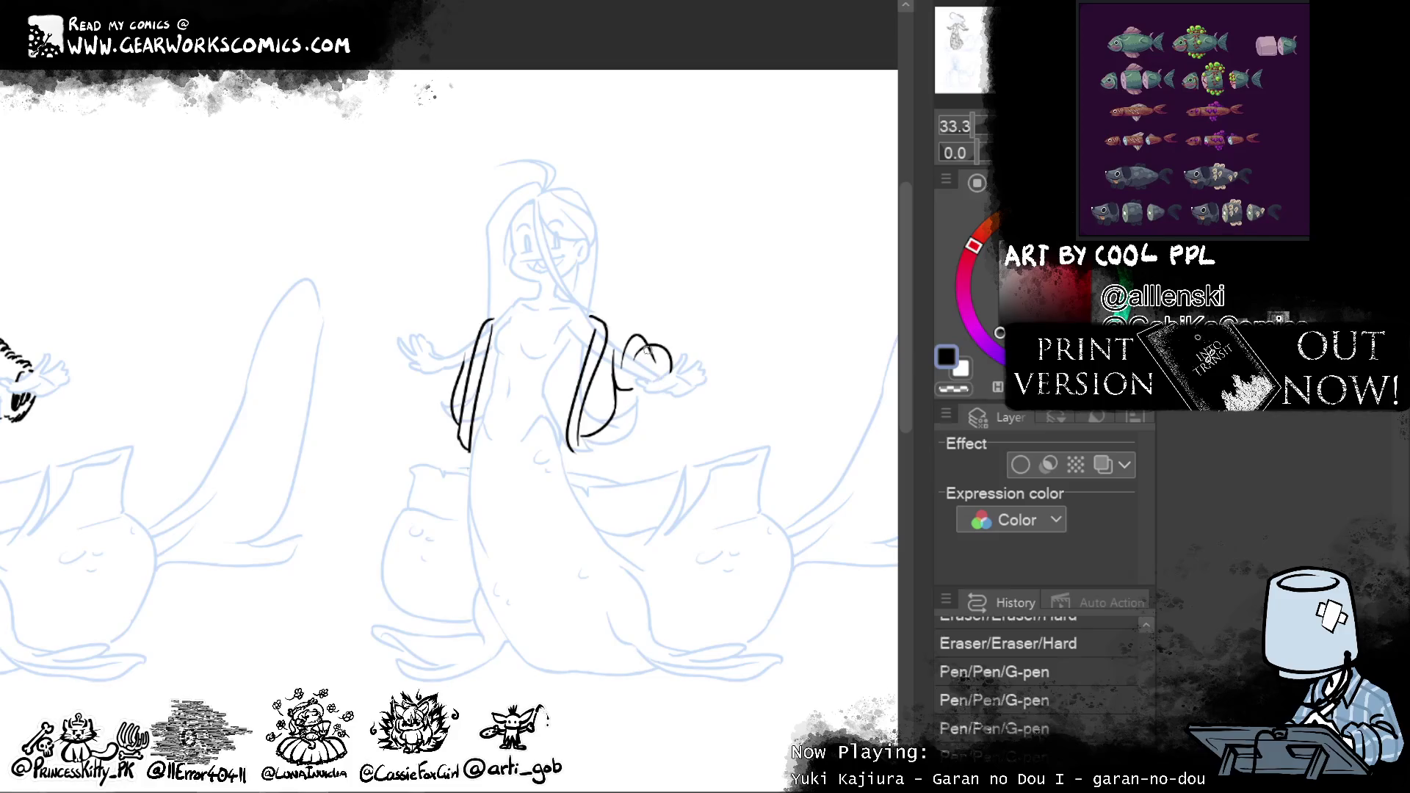
pyautogui.moveTo(650, 351); pyautogui.dragTo(624, 326)
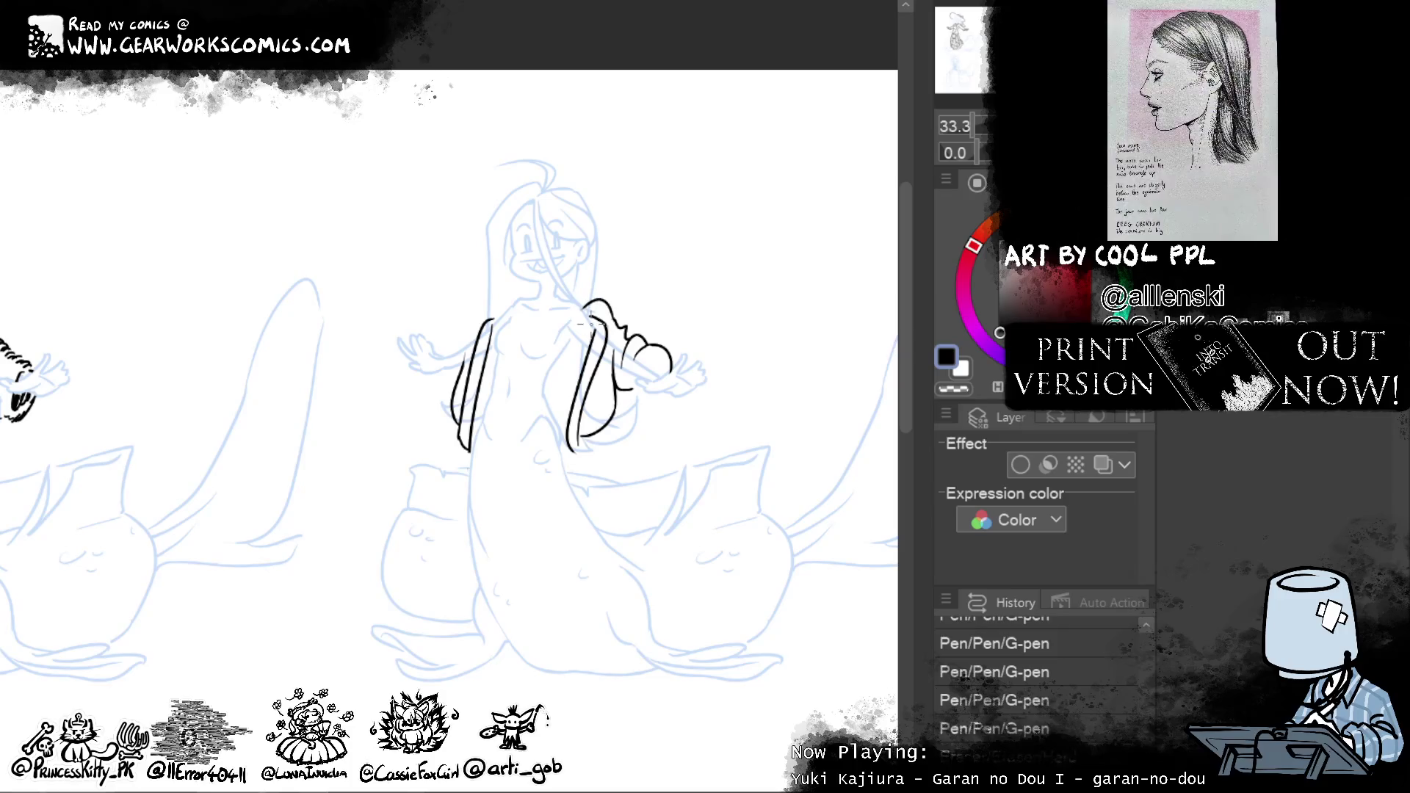
pyautogui.hotkey('ctrl', 'z')
pyautogui.moveTo(592, 315); pyautogui.dragTo(619, 326)
pyautogui.moveTo(479, 322)
pyautogui.mouseDown()
pyautogui.moveTo(488, 331)
pyautogui.moveTo(444, 364)
pyautogui.moveTo(451, 335)
pyautogui.moveTo(442, 368)
pyautogui.mouseUp()
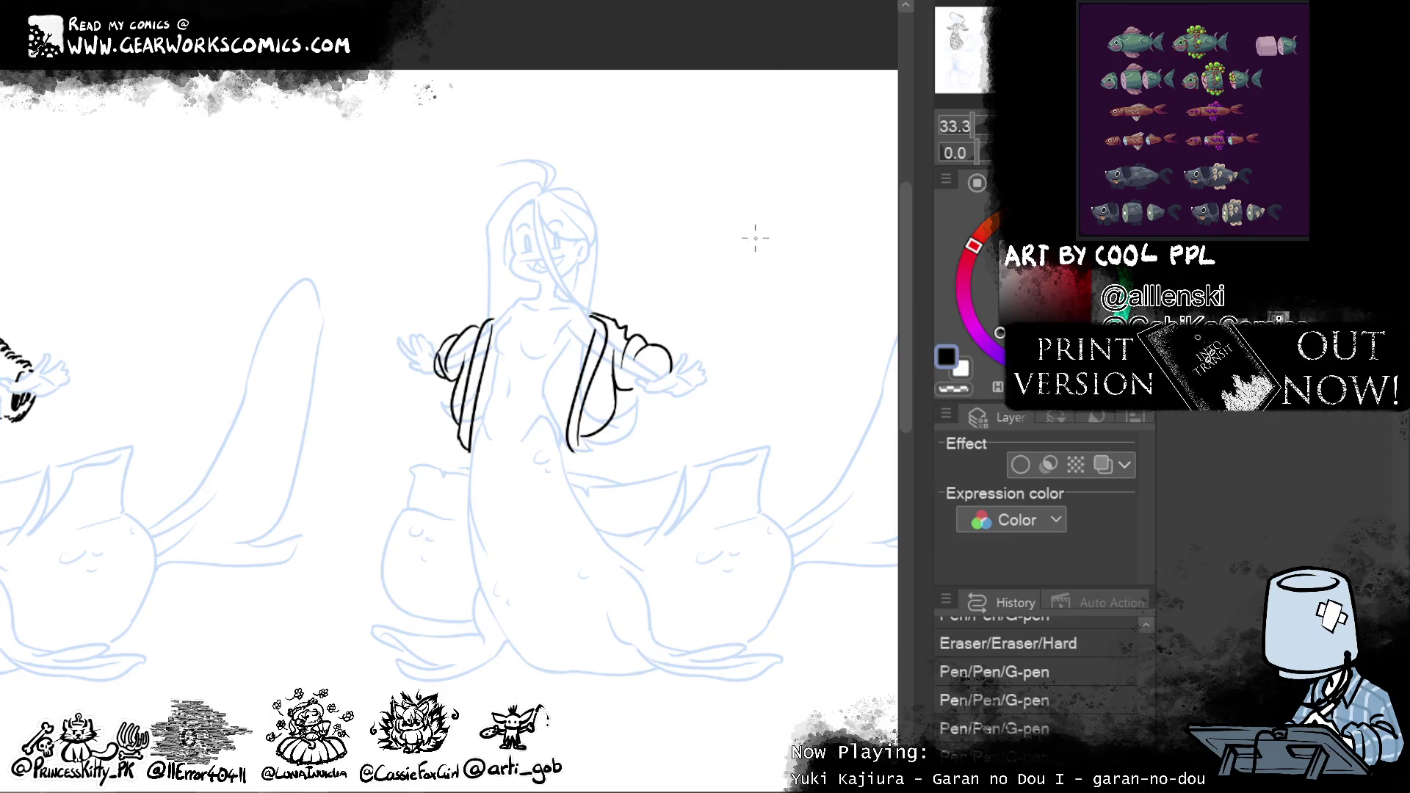
pyautogui.moveTo(634, 395); pyautogui.dragTo(667, 381)
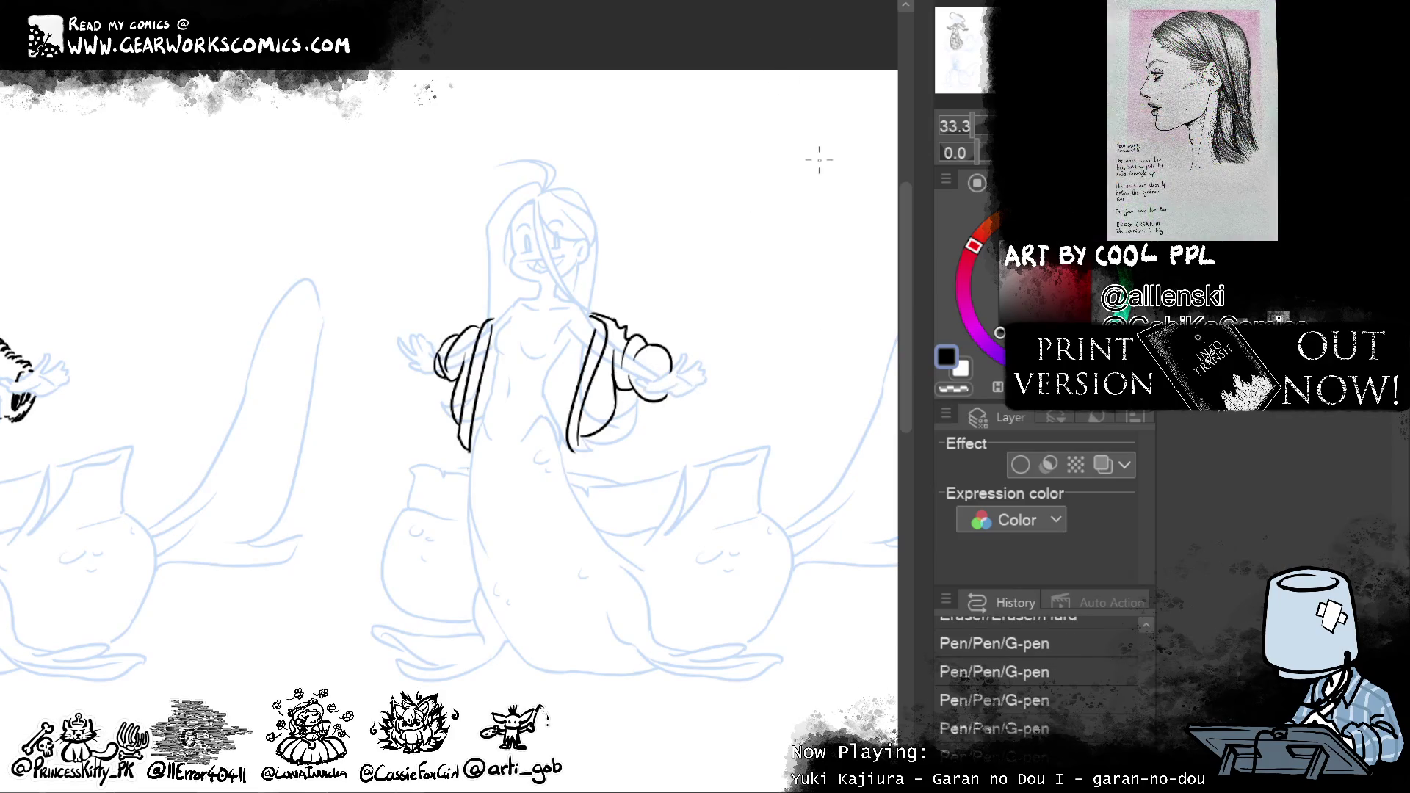
# Ink the right sleeve cuff, erasing stray ink and redoing strokes until it sits cleanly by the hand
pyautogui.moveTo(647, 350)
pyautogui.mouseDown()
pyautogui.moveTo(651, 385)
pyautogui.moveTo(675, 371)
pyautogui.moveTo(653, 381)
pyautogui.moveTo(670, 384)
pyautogui.mouseUp()
pyautogui.hotkey('ctrl', 'z')
pyautogui.hotkey('ctrl', 'z')
pyautogui.hotkey('ctrl', 'z')
pyautogui.hotkey('ctrl', 'z')
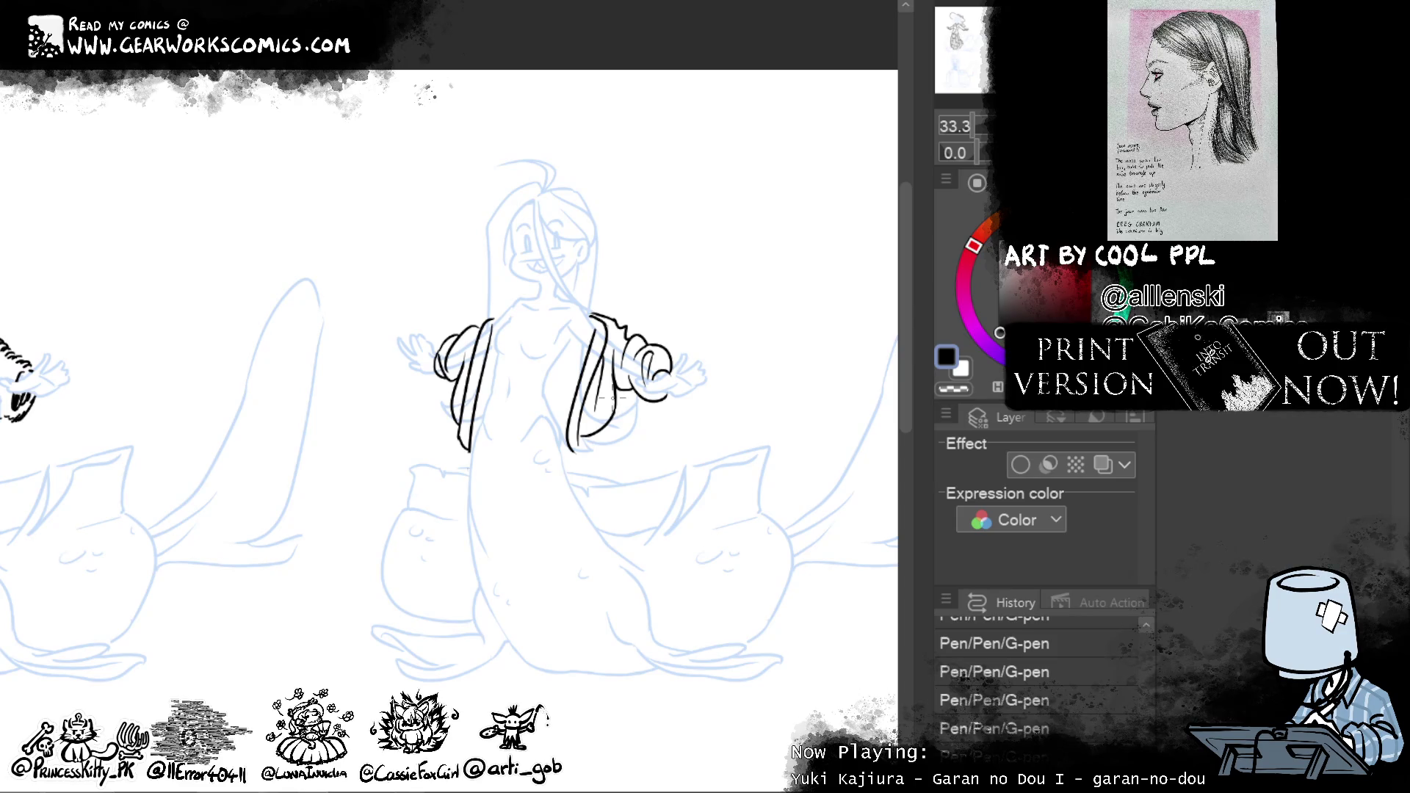
pyautogui.moveTo(653, 349); pyautogui.dragTo(669, 368)
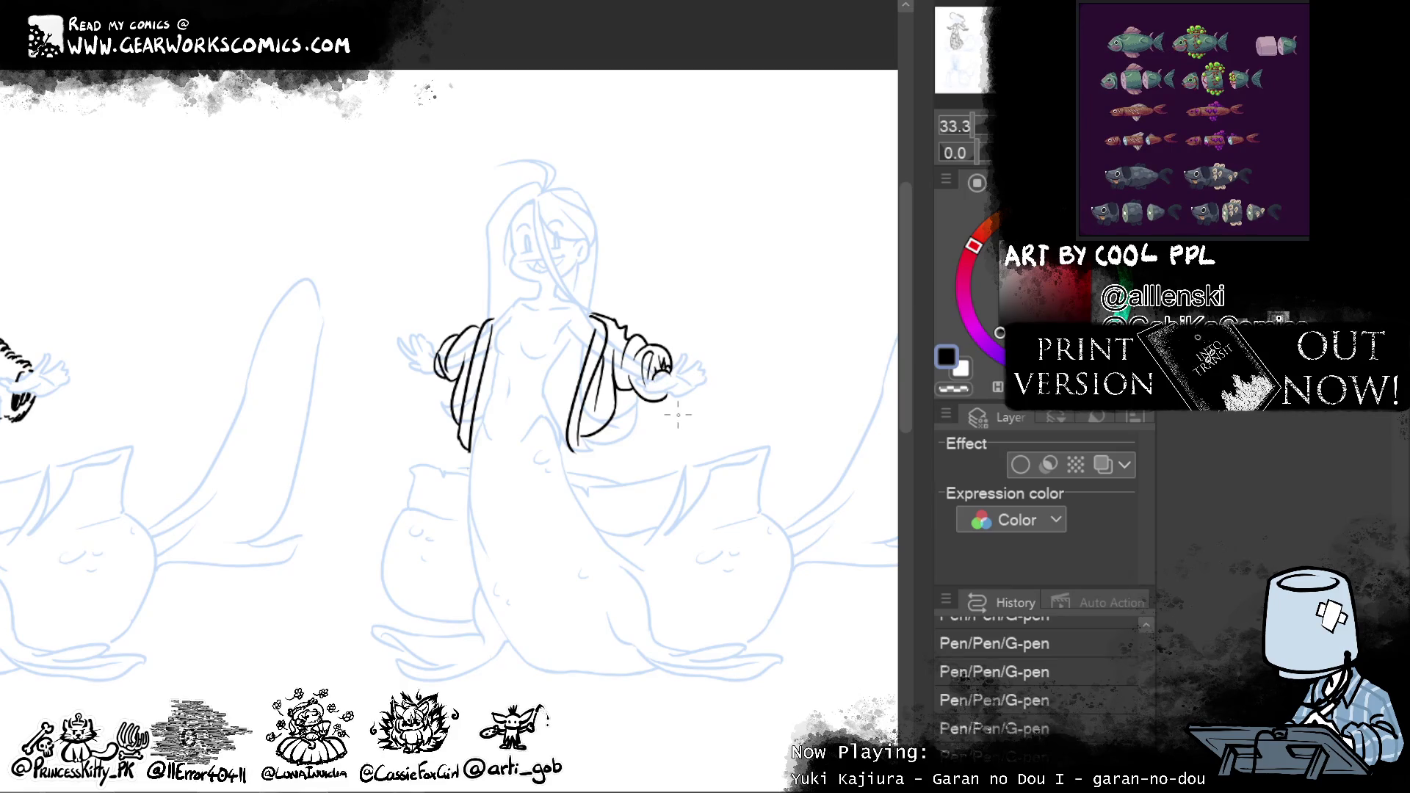
pyautogui.hotkey('ctrl', 'z')
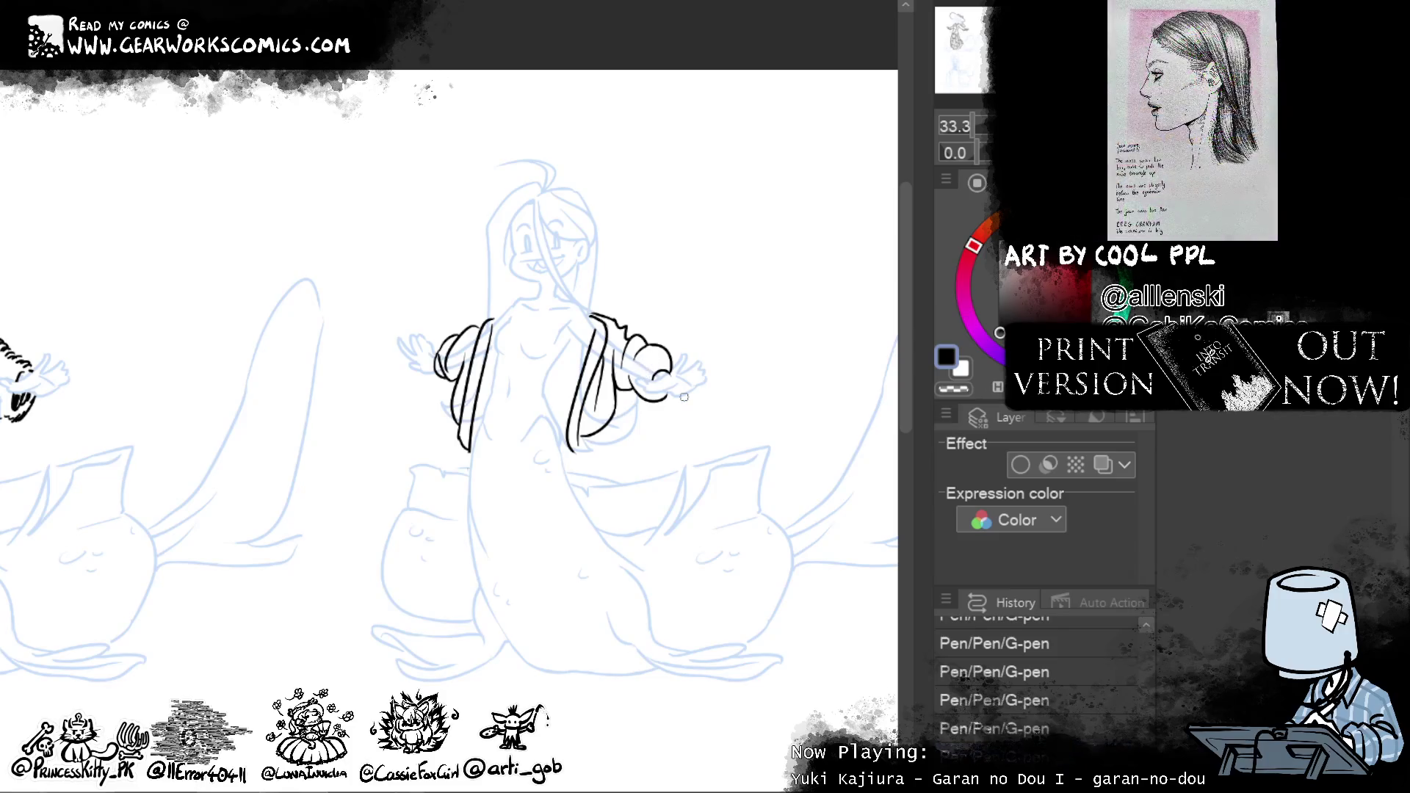
pyautogui.press('e')
pyautogui.moveTo(637, 353); pyautogui.dragTo(664, 383)
pyautogui.press('p')
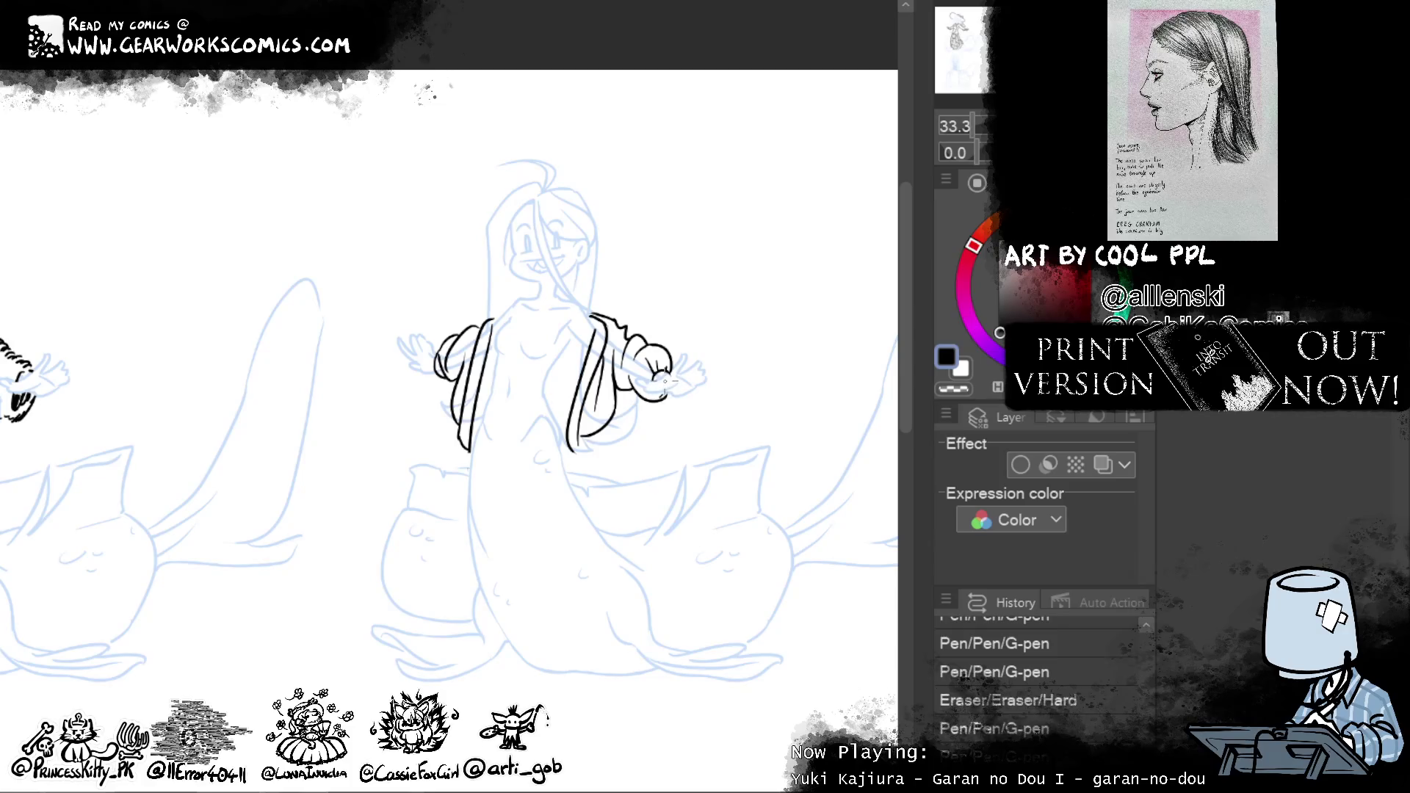
pyautogui.moveTo(657, 390); pyautogui.dragTo(666, 379)
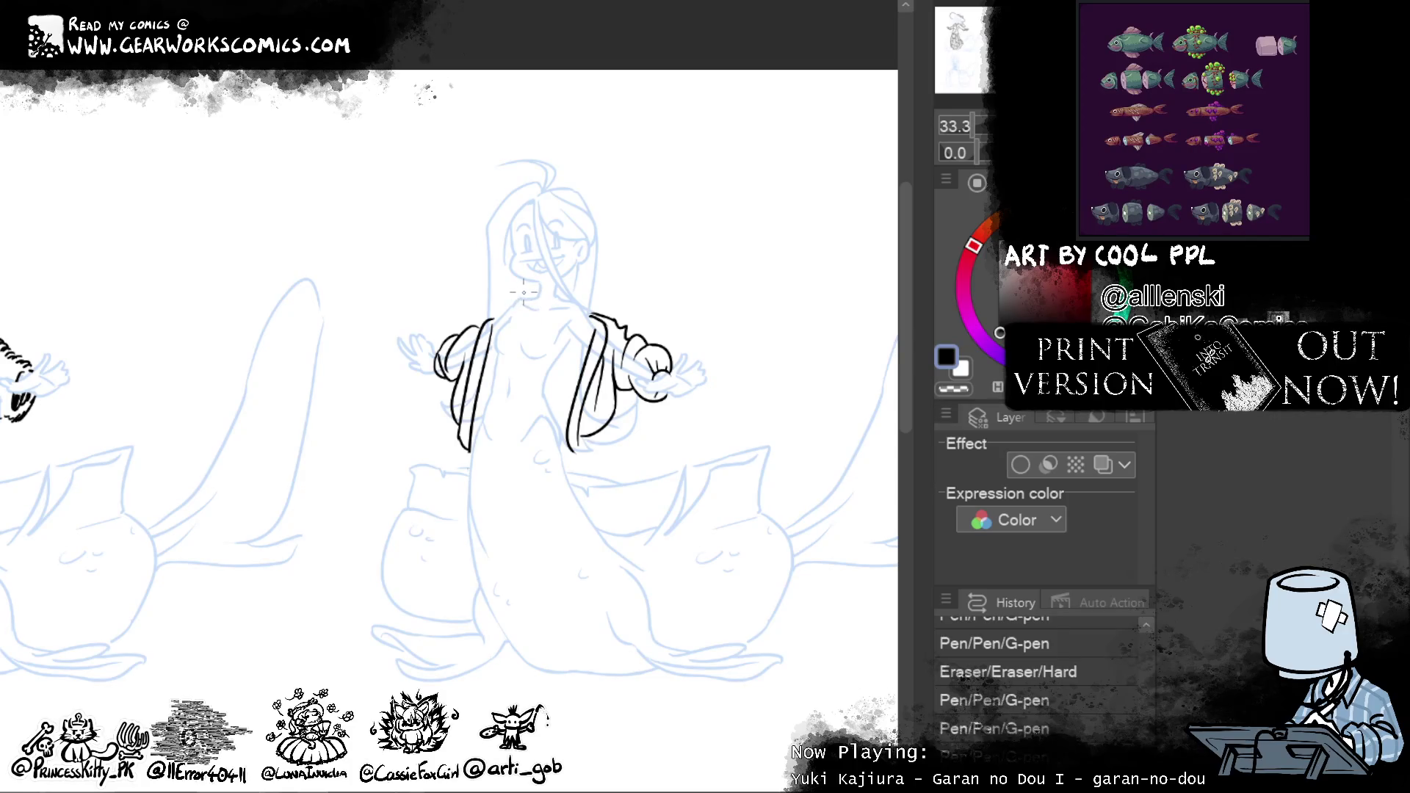
# Ink the collar and the knotted neckerchief hanging below the face
pyautogui.moveTo(533, 311)
pyautogui.mouseDown()
pyautogui.moveTo(500, 301)
pyautogui.moveTo(532, 316)
pyautogui.moveTo(556, 277)
pyautogui.mouseUp()
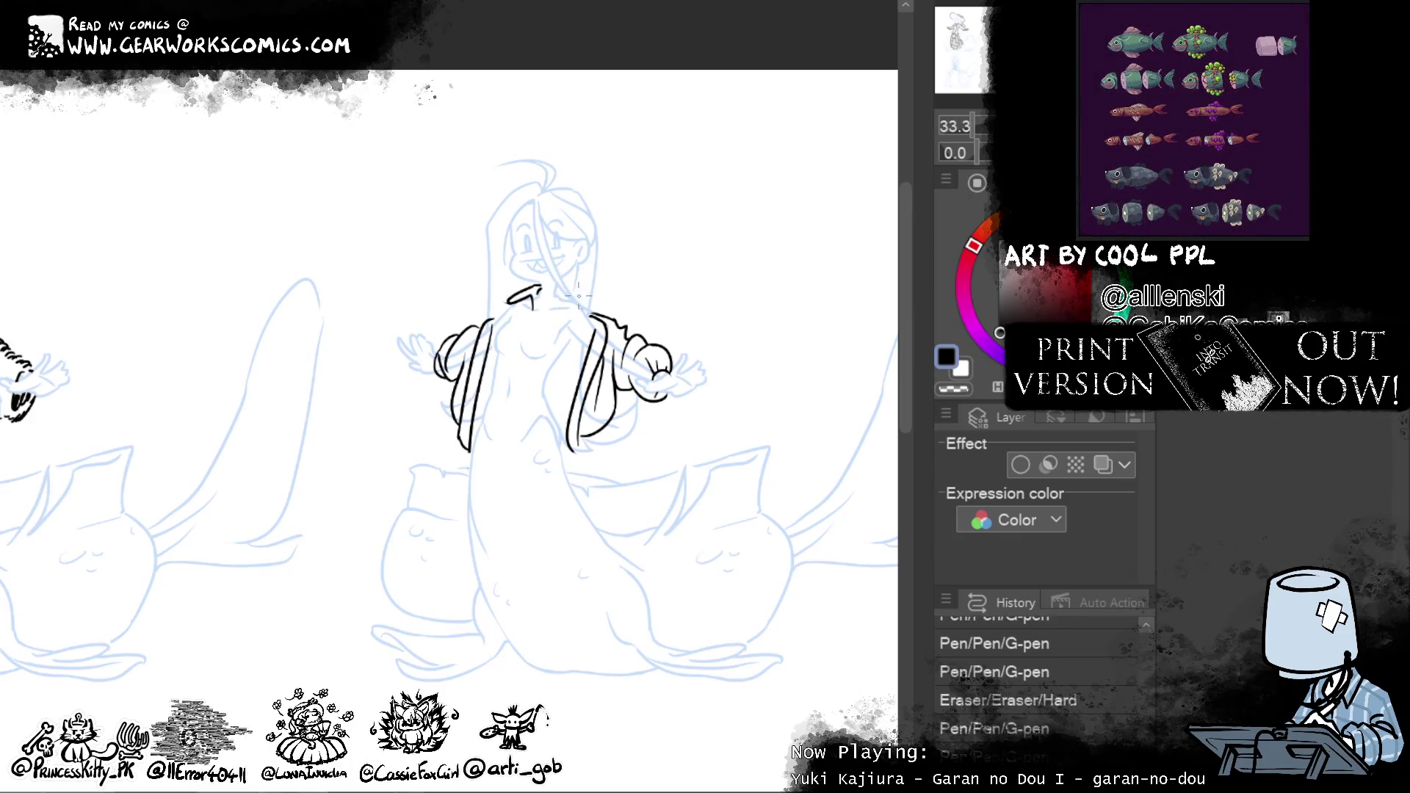
pyautogui.moveTo(555, 287); pyautogui.dragTo(575, 295)
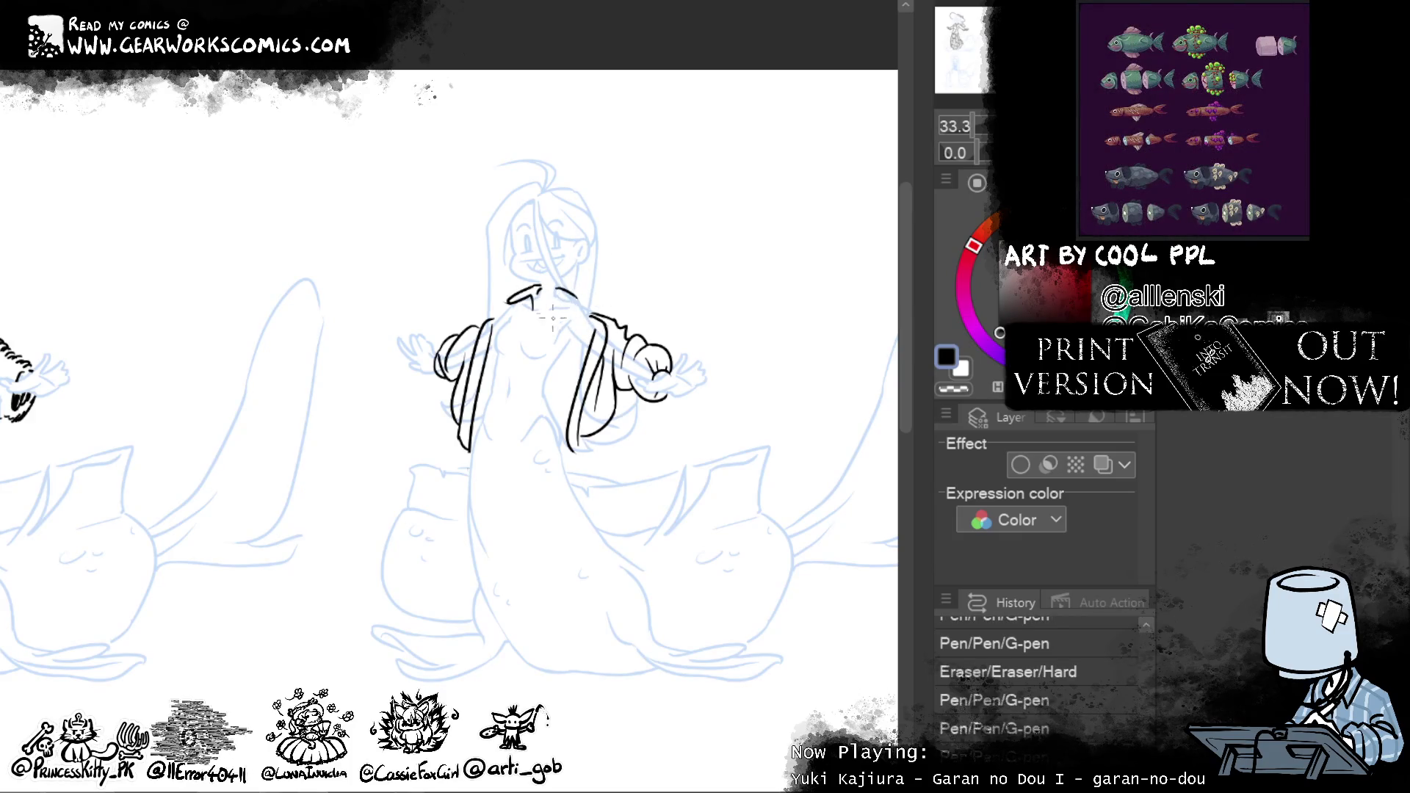
pyautogui.moveTo(531, 296); pyautogui.dragTo(576, 331)
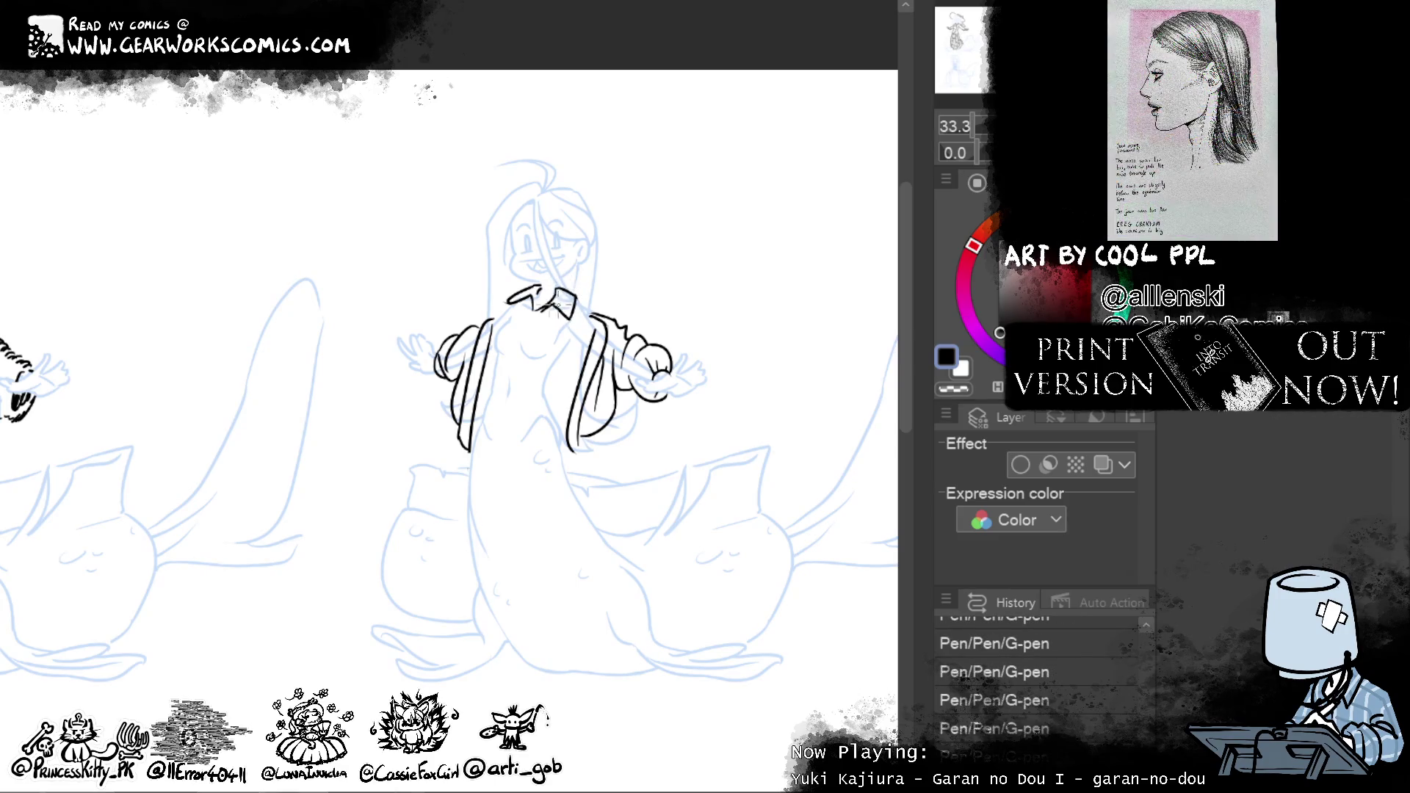
pyautogui.moveTo(537, 295); pyautogui.dragTo(537, 310)
pyautogui.moveTo(524, 295); pyautogui.dragTo(528, 369)
pyautogui.moveTo(534, 321)
pyautogui.mouseDown()
pyautogui.moveTo(552, 338)
pyautogui.moveTo(526, 370)
pyautogui.moveTo(542, 360)
pyautogui.moveTo(540, 308)
pyautogui.mouseUp()
pyautogui.moveTo(535, 303); pyautogui.dragTo(542, 319)
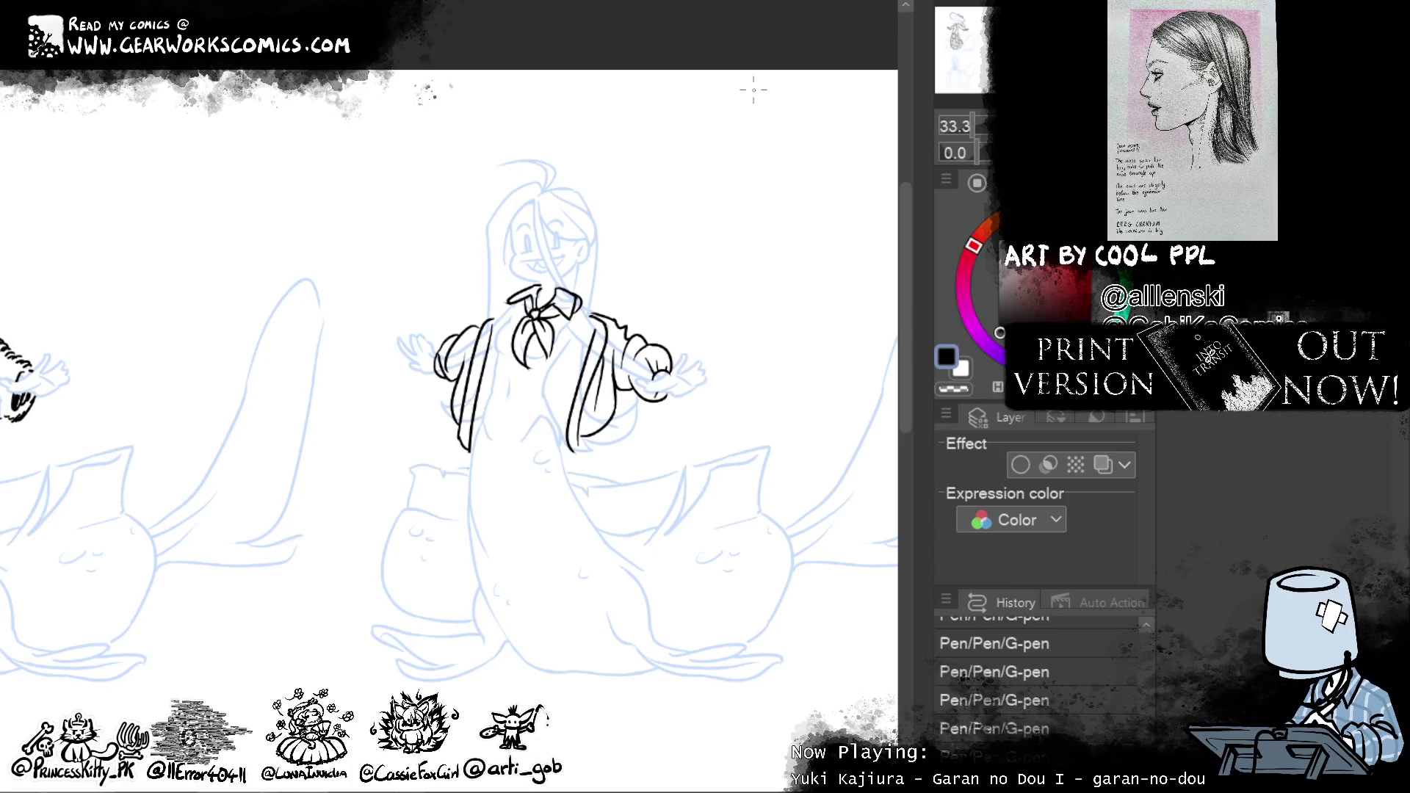
# Draw the waist belt and small buckle, undoing and redoing misplaced strokes
pyautogui.moveTo(550, 390)
pyautogui.mouseDown()
pyautogui.moveTo(492, 387)
pyautogui.moveTo(551, 390)
pyautogui.mouseUp()
pyautogui.hotkey('ctrl', 'z')
pyautogui.hotkey('ctrl', 'z')
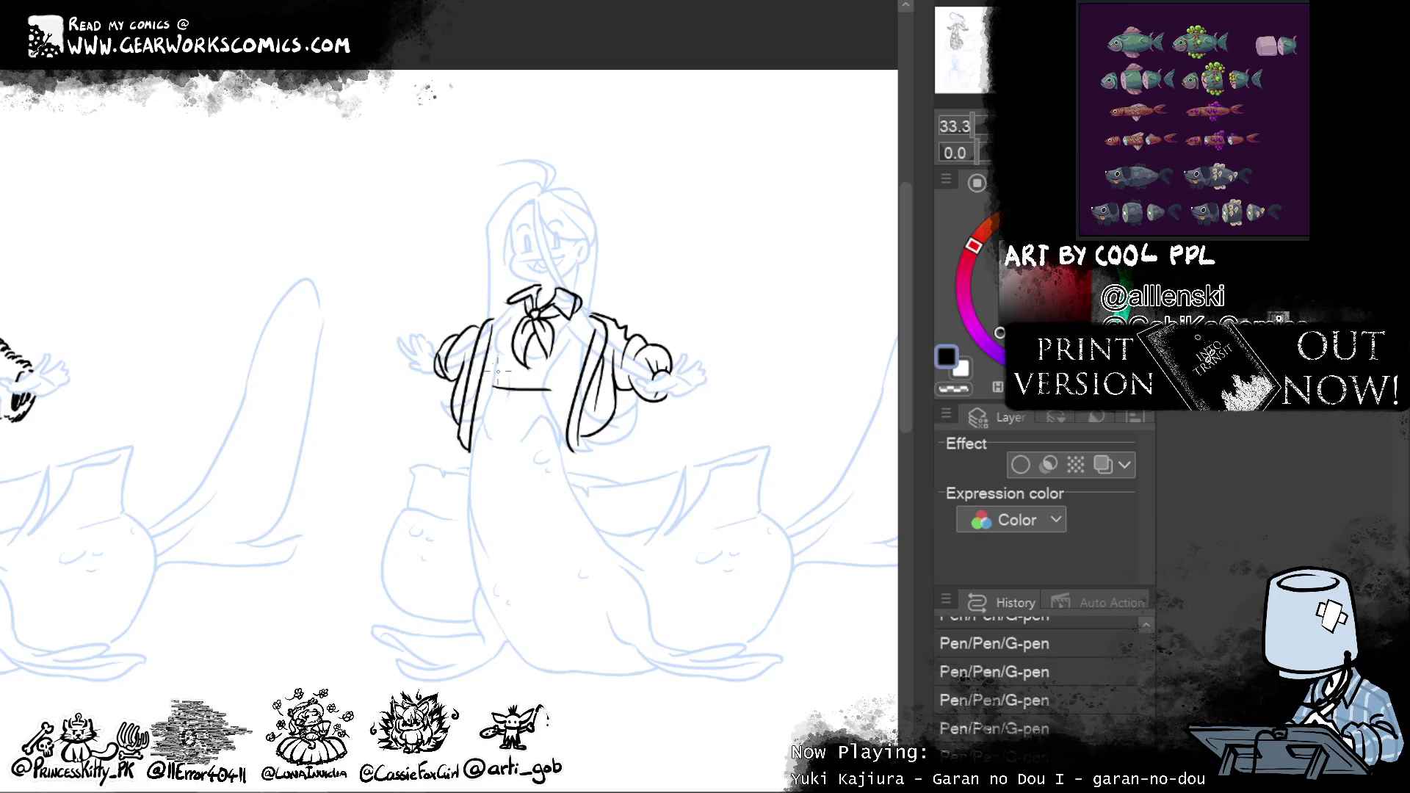
pyautogui.moveTo(739, 436); pyautogui.dragTo(749, 404)
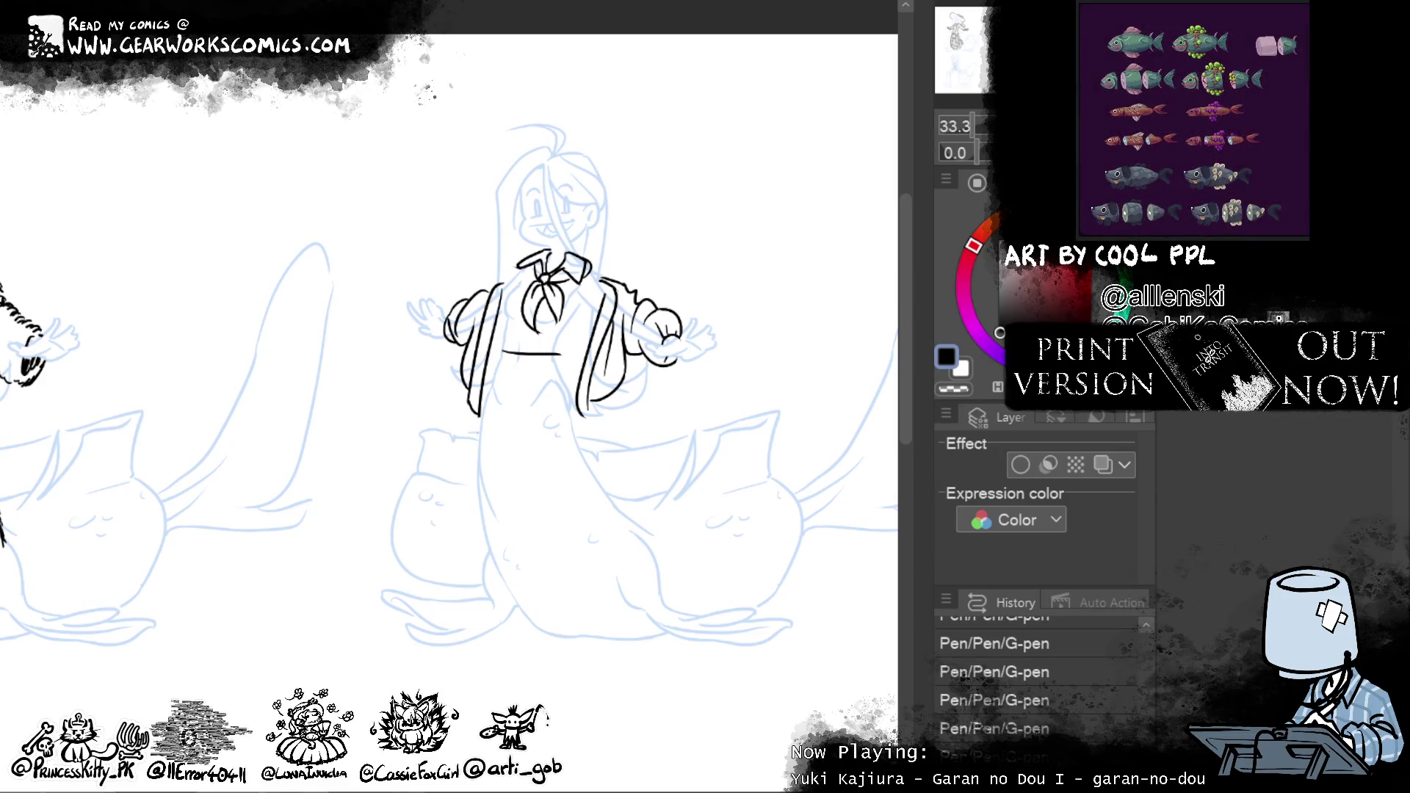
pyautogui.moveTo(565, 356); pyautogui.dragTo(570, 377)
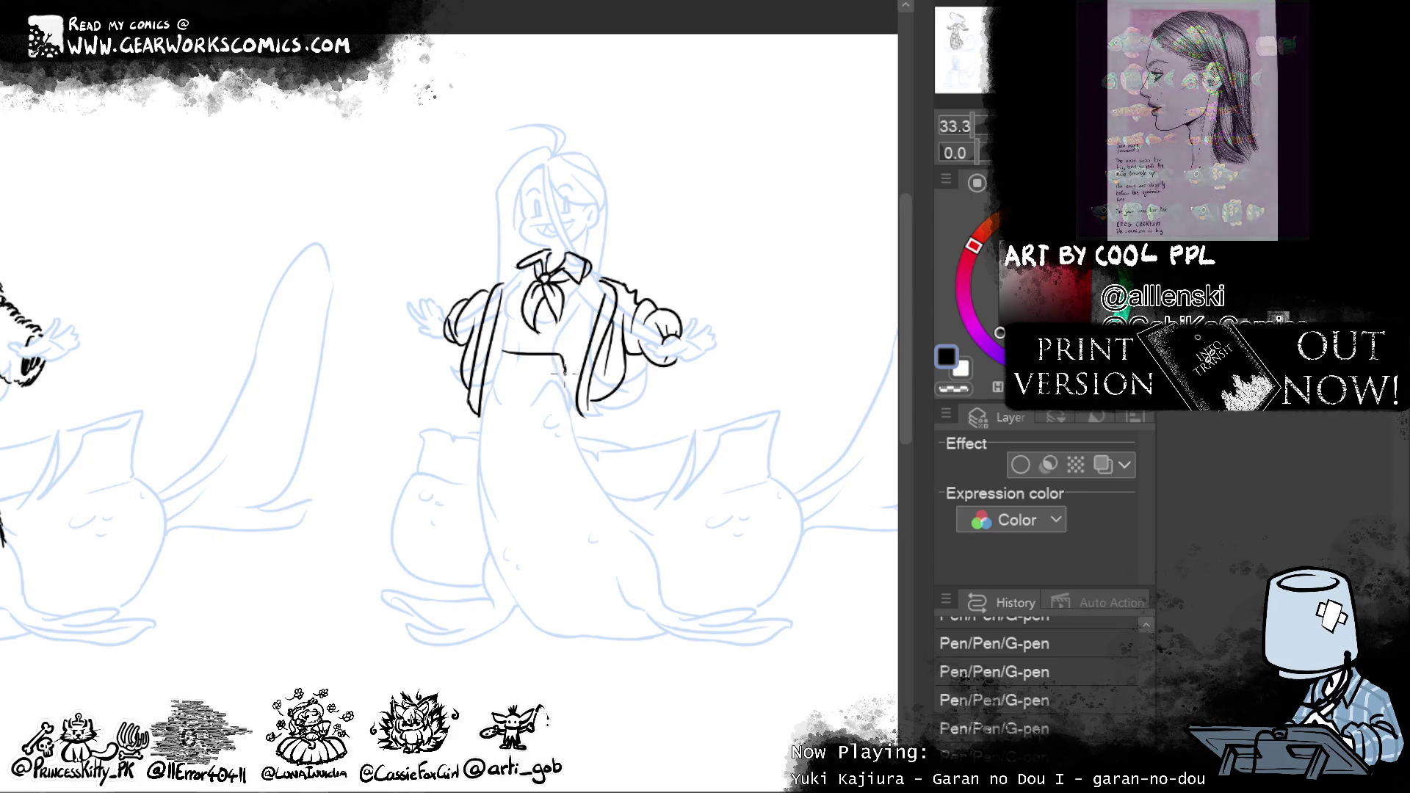
pyautogui.moveTo(566, 357)
pyautogui.mouseDown()
pyautogui.moveTo(566, 371)
pyautogui.moveTo(569, 356)
pyautogui.moveTo(565, 368)
pyautogui.moveTo(498, 363)
pyautogui.mouseUp()
pyautogui.hotkey('ctrl', 'z')
pyautogui.hotkey('ctrl', 'z')
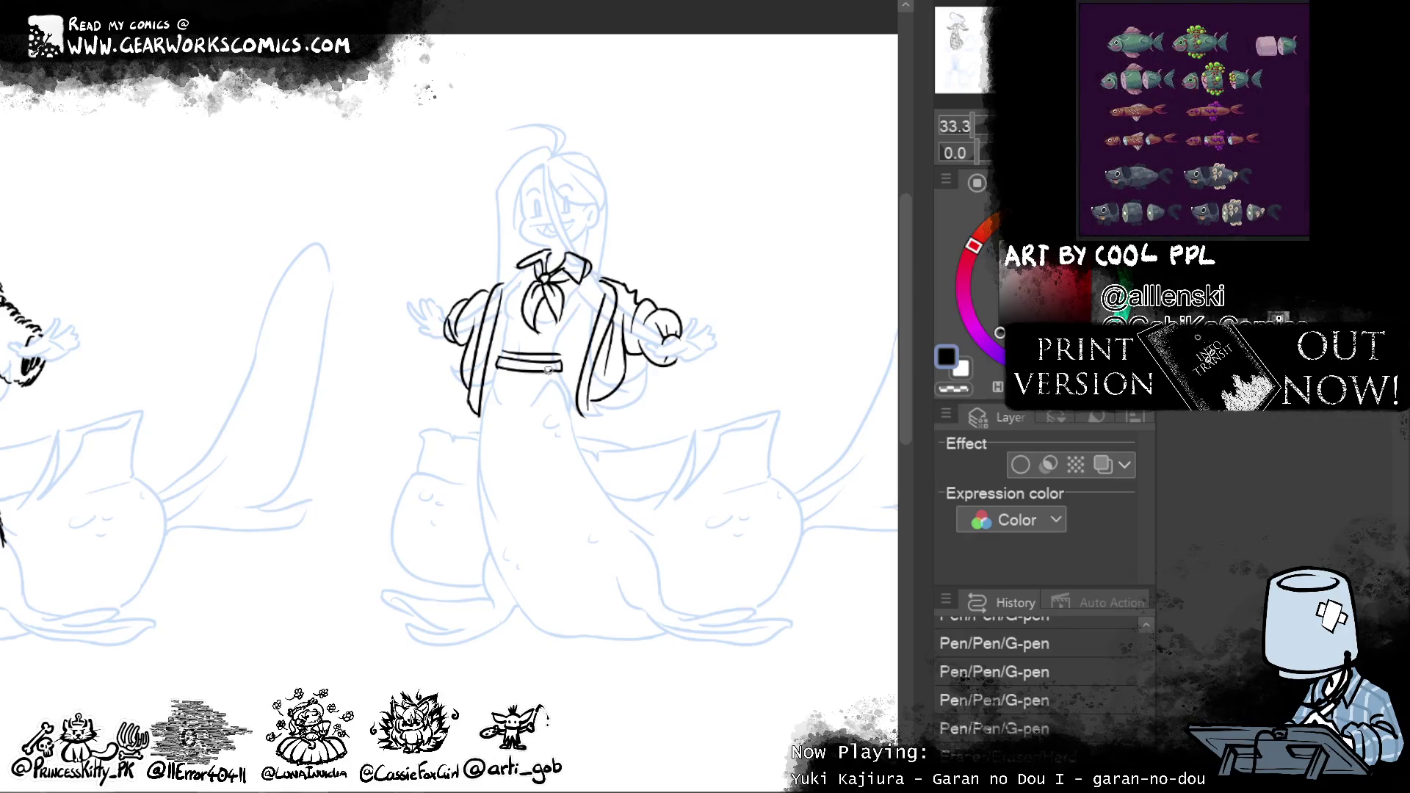
# Erase stray marks around the waist and part of the belt line by the buckle
pyautogui.click(567, 490)
pyautogui.click(512, 361)
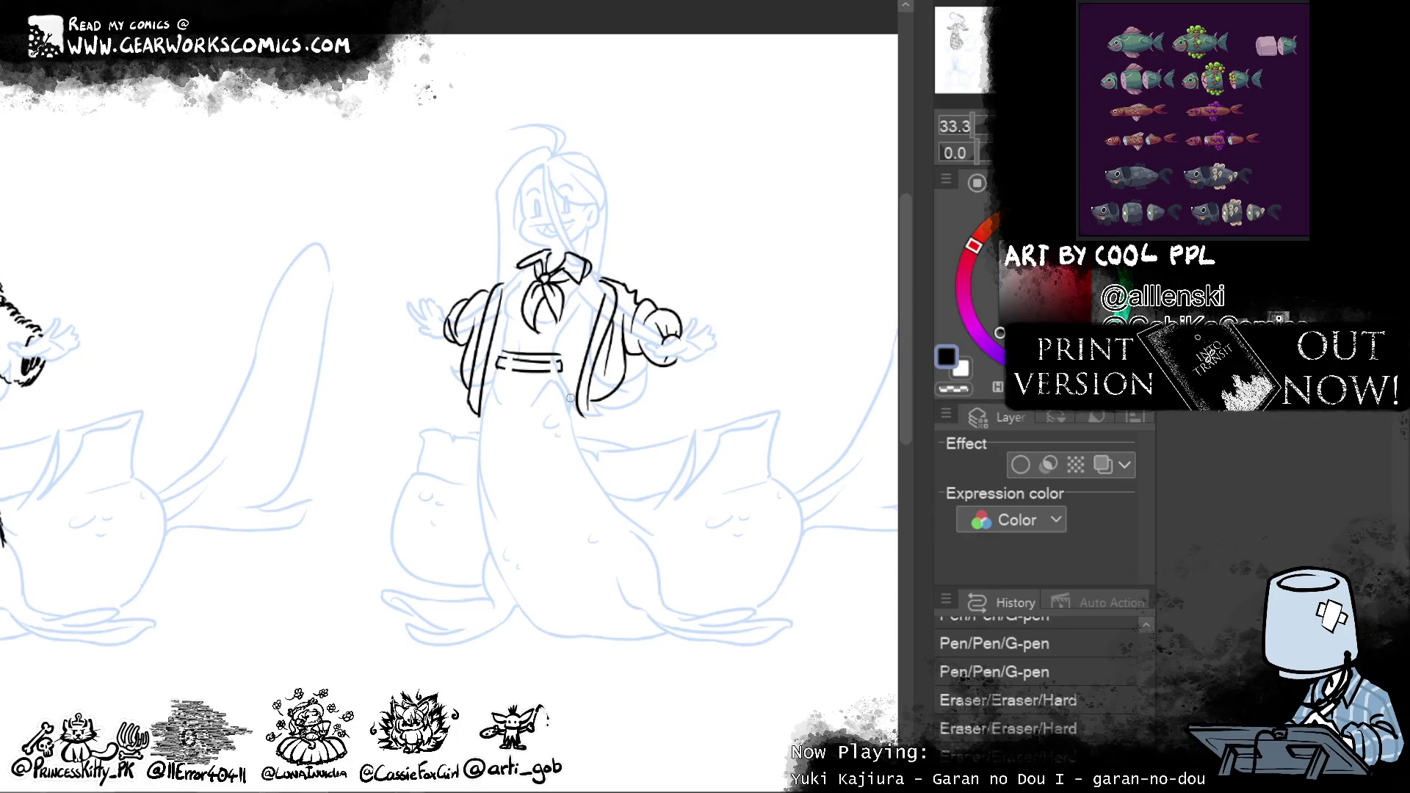
pyautogui.click(552, 370)
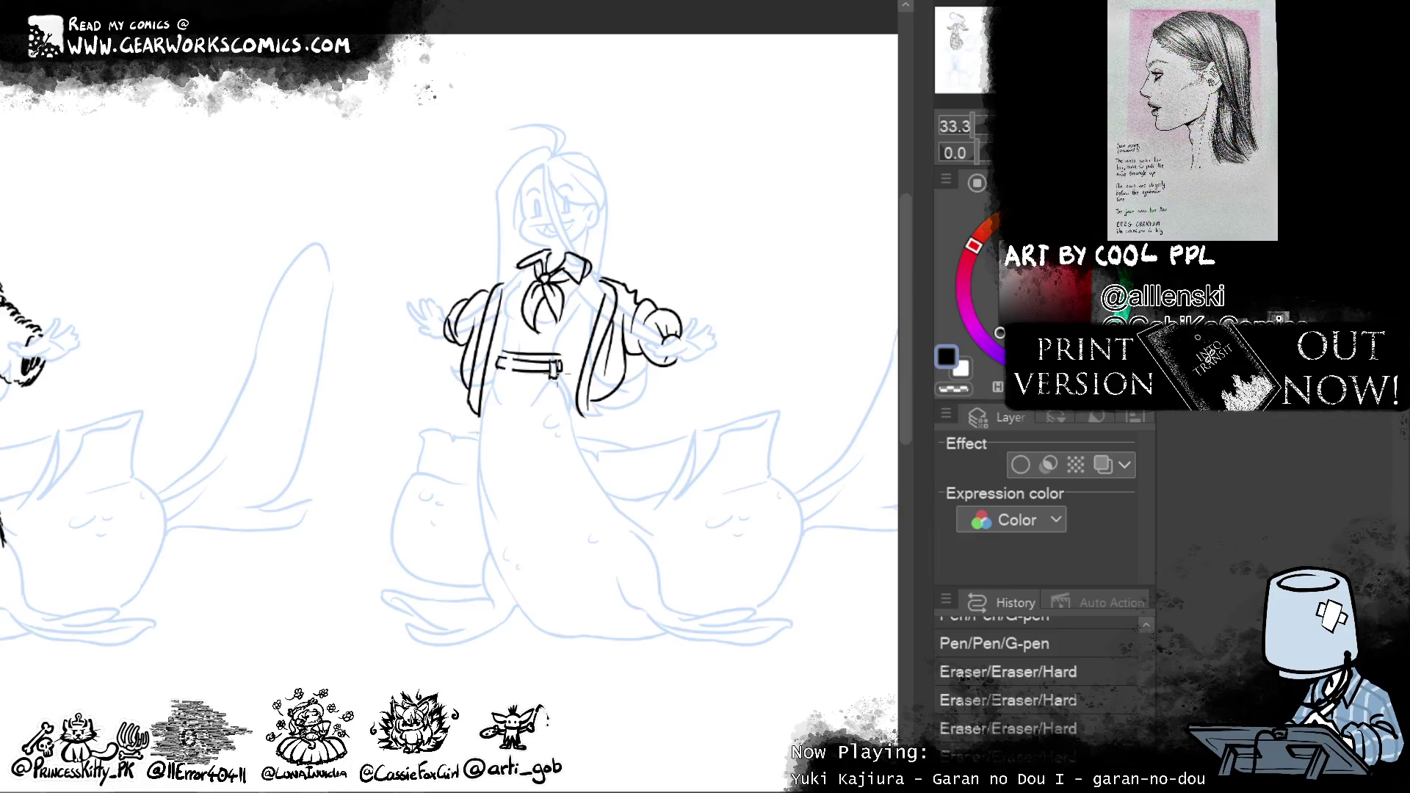
pyautogui.click(515, 361)
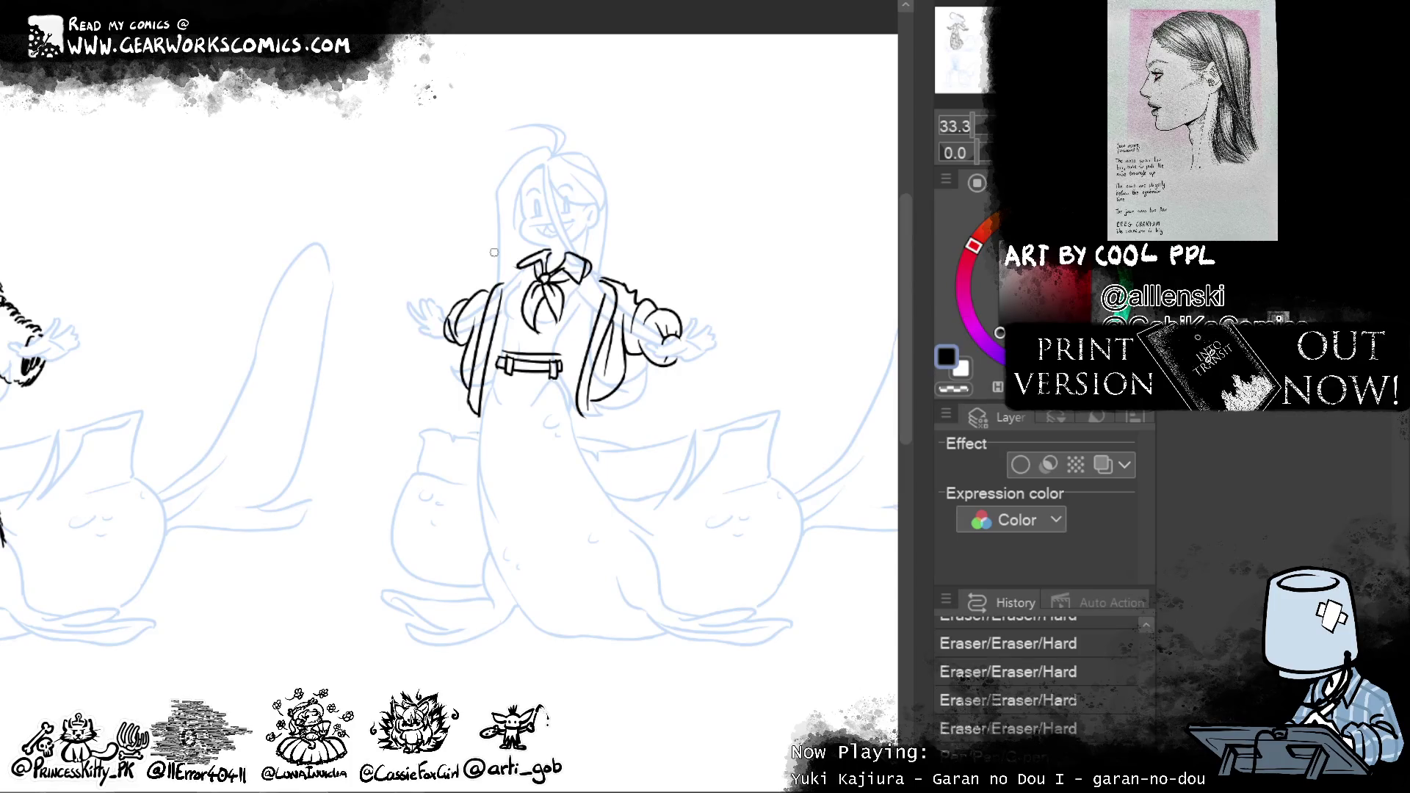
# Ink a belt detail and draw belt loops running down toward the skirt
pyautogui.press('p')
pyautogui.moveTo(525, 359)
pyautogui.mouseDown()
pyautogui.moveTo(528, 372)
pyautogui.moveTo(546, 353)
pyautogui.moveTo(564, 371)
pyautogui.mouseUp()
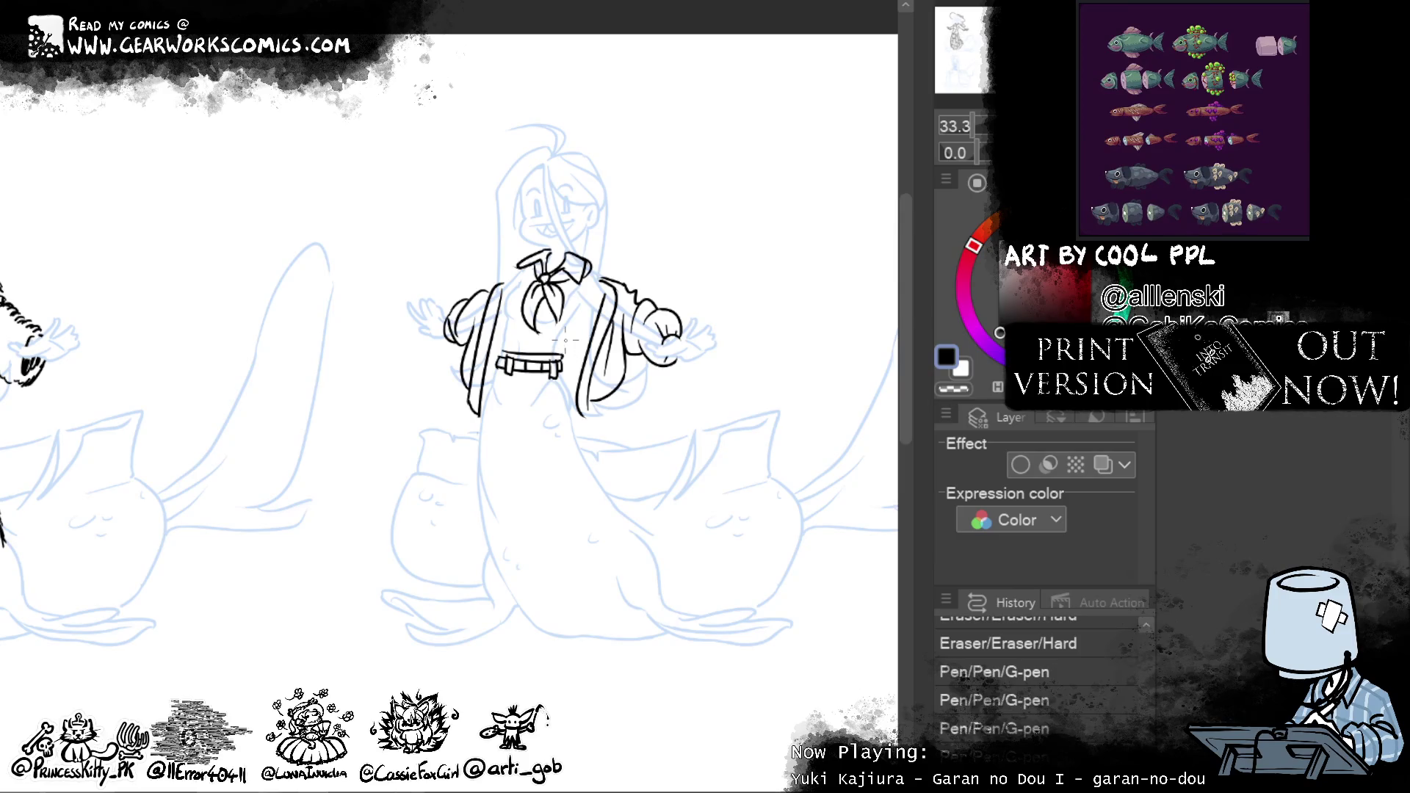
pyautogui.moveTo(499, 338)
pyautogui.mouseDown()
pyautogui.moveTo(499, 370)
pyautogui.moveTo(608, 492)
pyautogui.mouseUp()
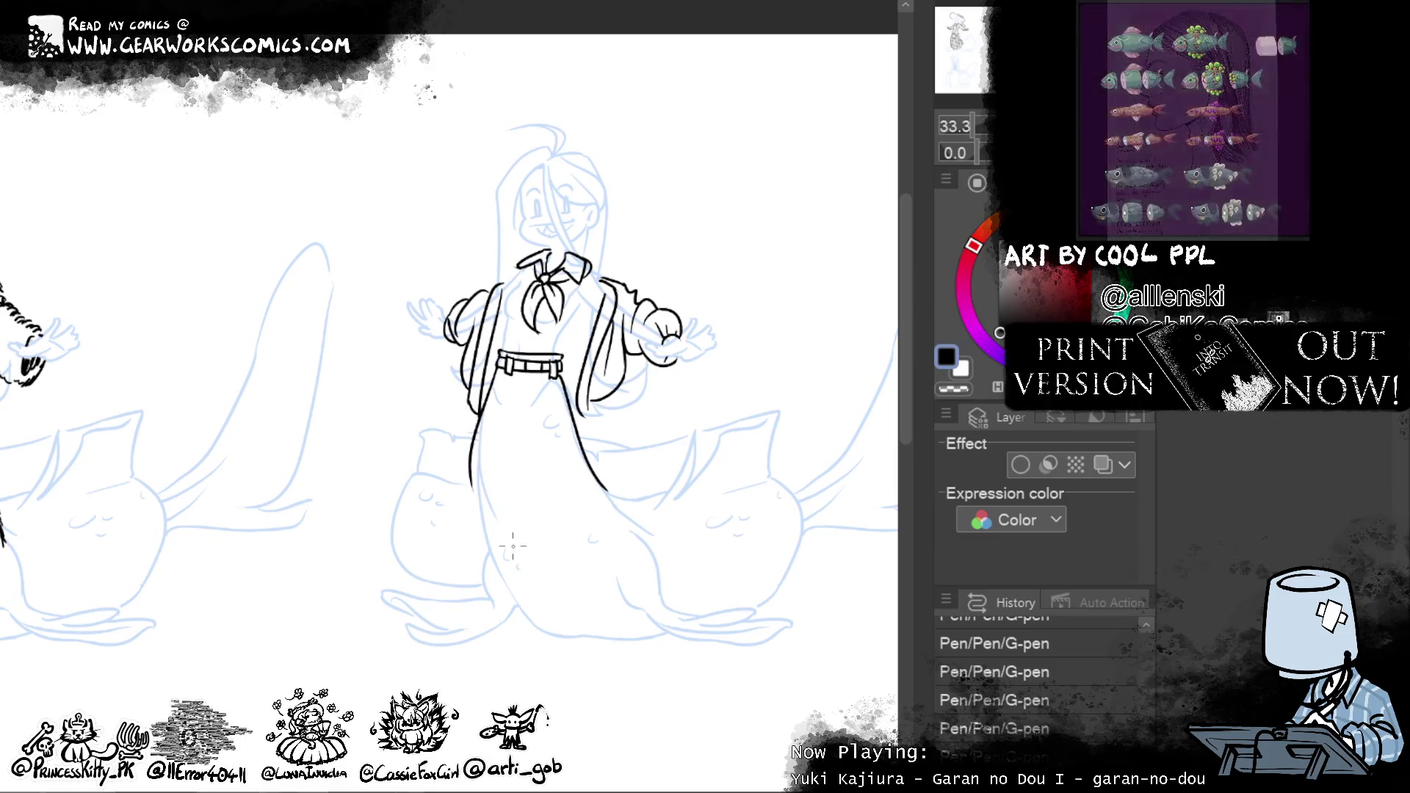
# Ink the skirt's left edge and close the bottom with a curved hem, redrawing it once
pyautogui.moveTo(485, 368); pyautogui.dragTo(475, 512)
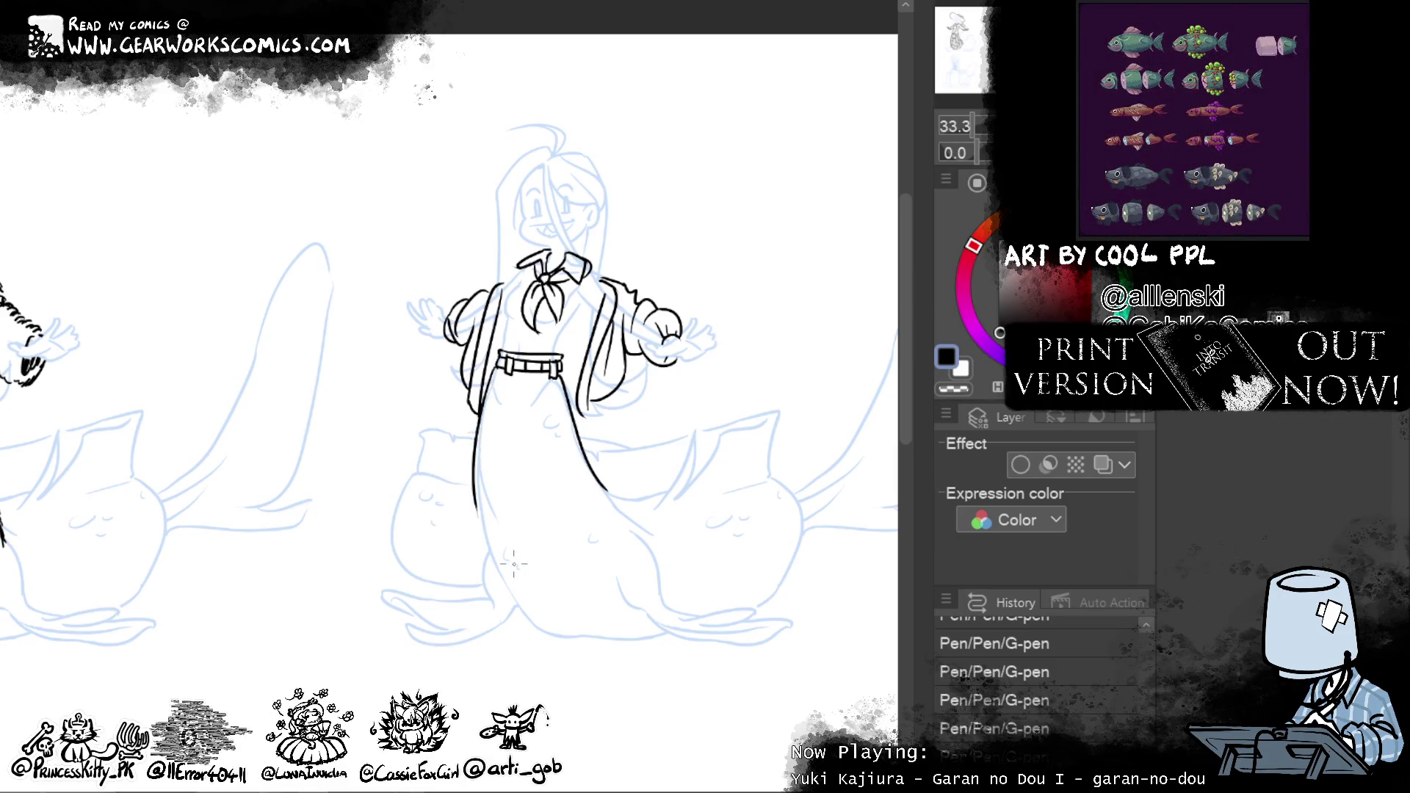
pyautogui.moveTo(485, 509); pyautogui.dragTo(584, 521)
pyautogui.hotkey('ctrl', 'z')
pyautogui.moveTo(476, 504); pyautogui.dragTo(611, 494)
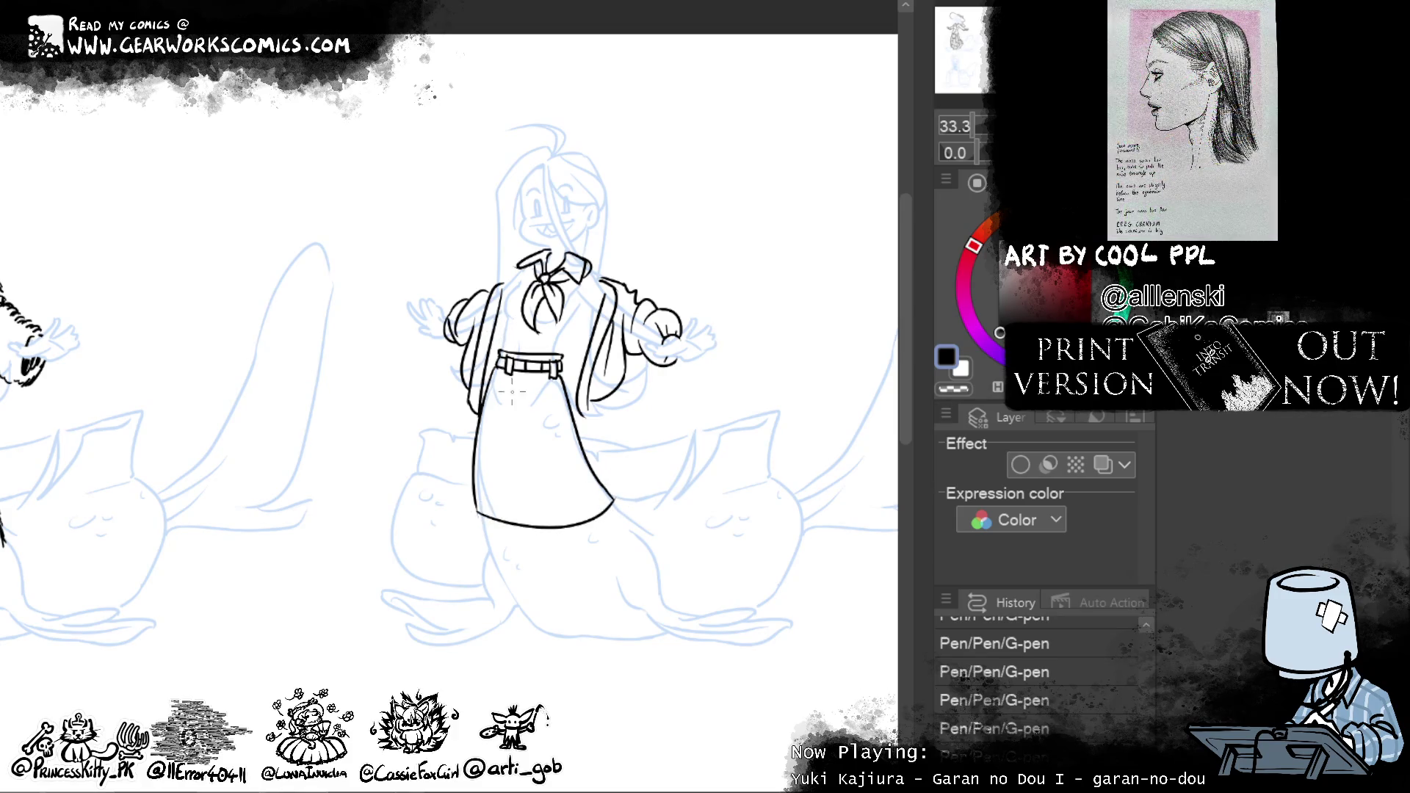
# Draw the vertical fold line down the skirt, redoing it and touching up where it meets the hem
pyautogui.moveTo(512, 377); pyautogui.dragTo(529, 531)
pyautogui.hotkey('ctrl', 'z')
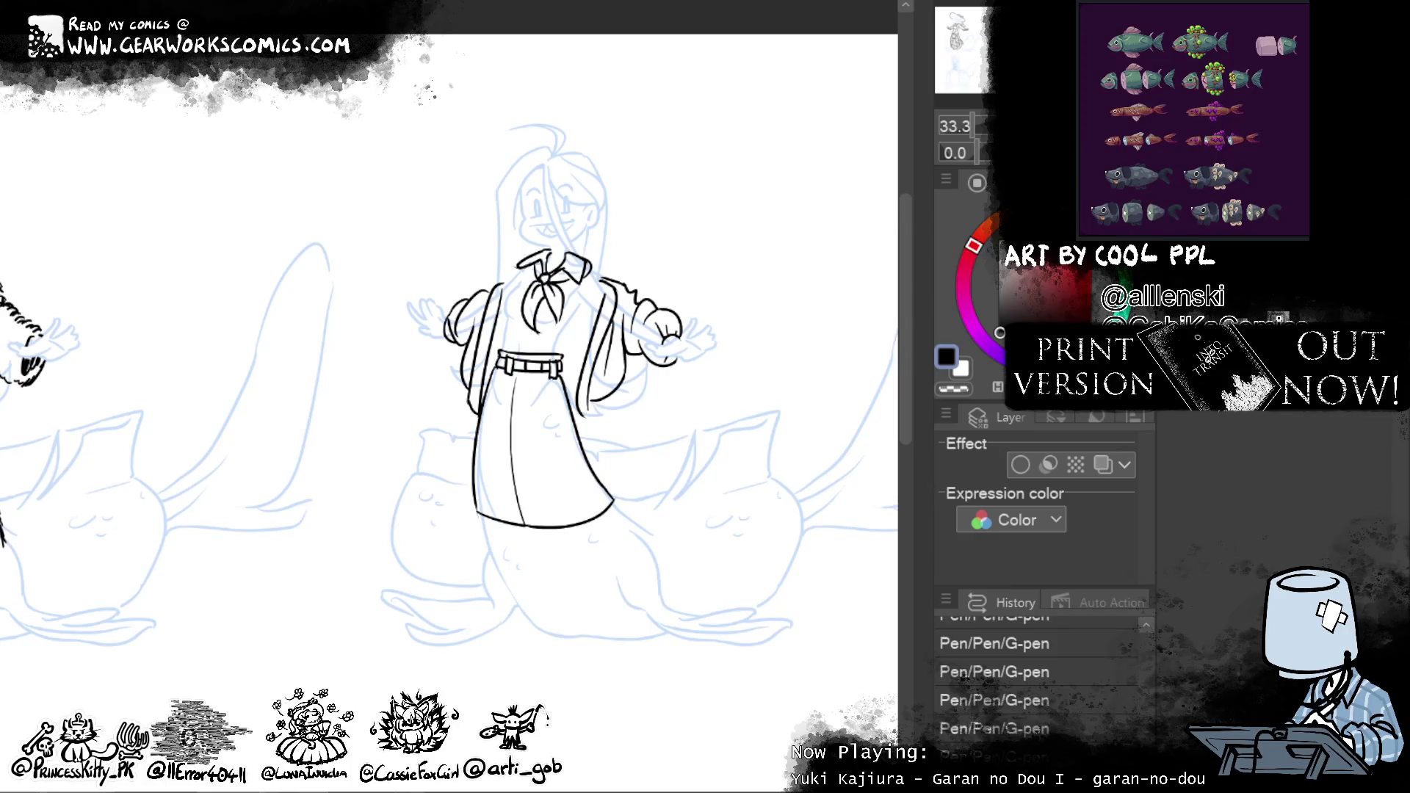
pyautogui.hotkey('ctrl', 'z')
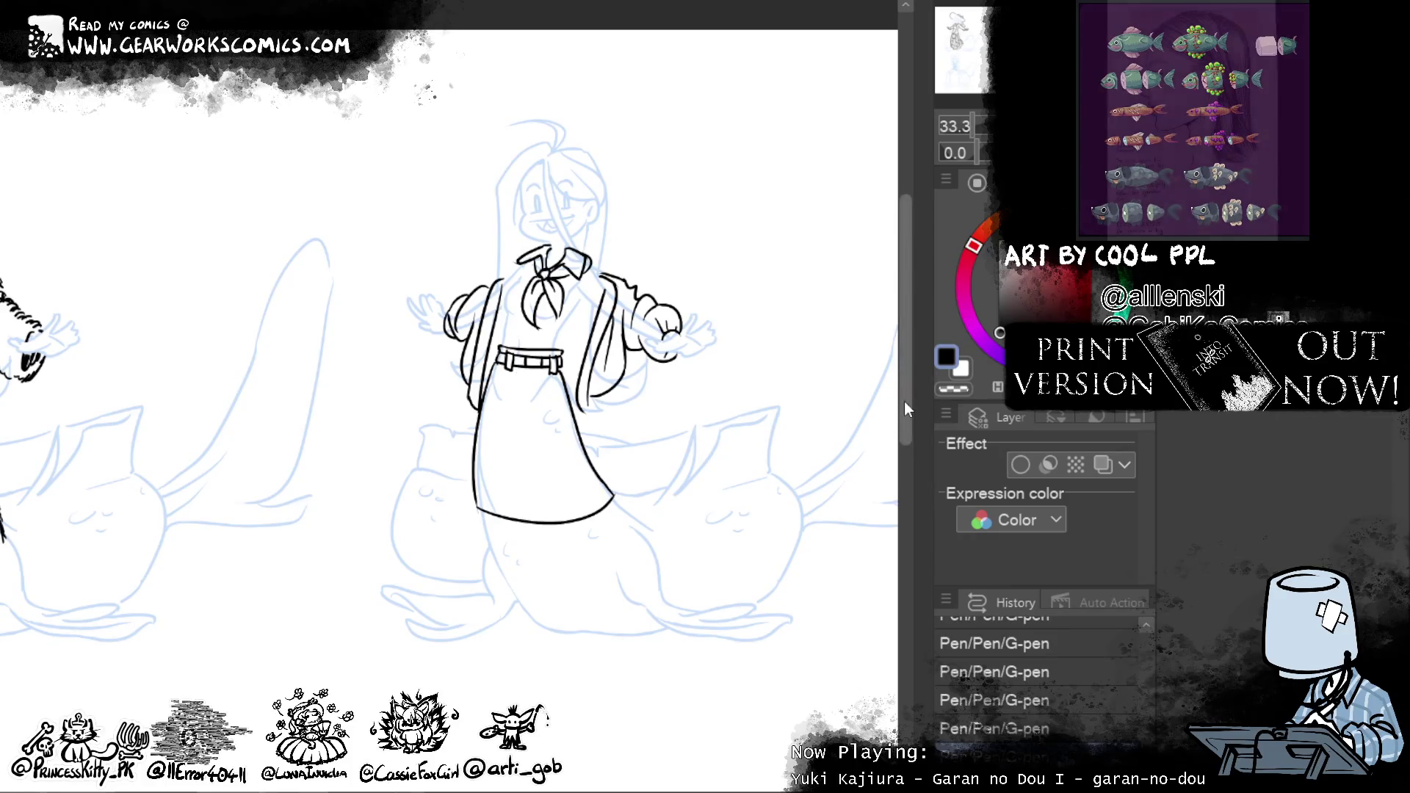
pyautogui.moveTo(540, 374); pyautogui.dragTo(567, 533)
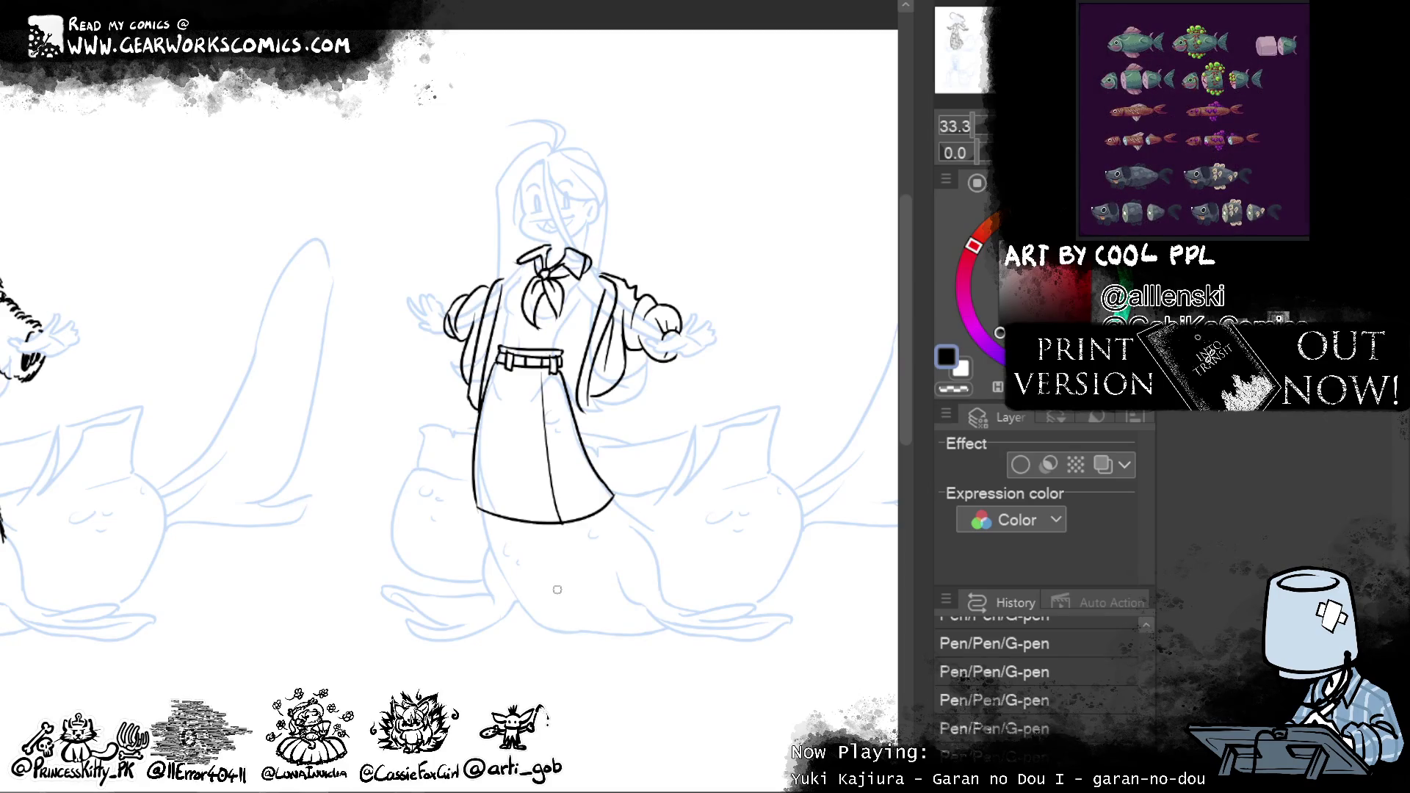
pyautogui.moveTo(561, 520); pyautogui.dragTo(567, 520)
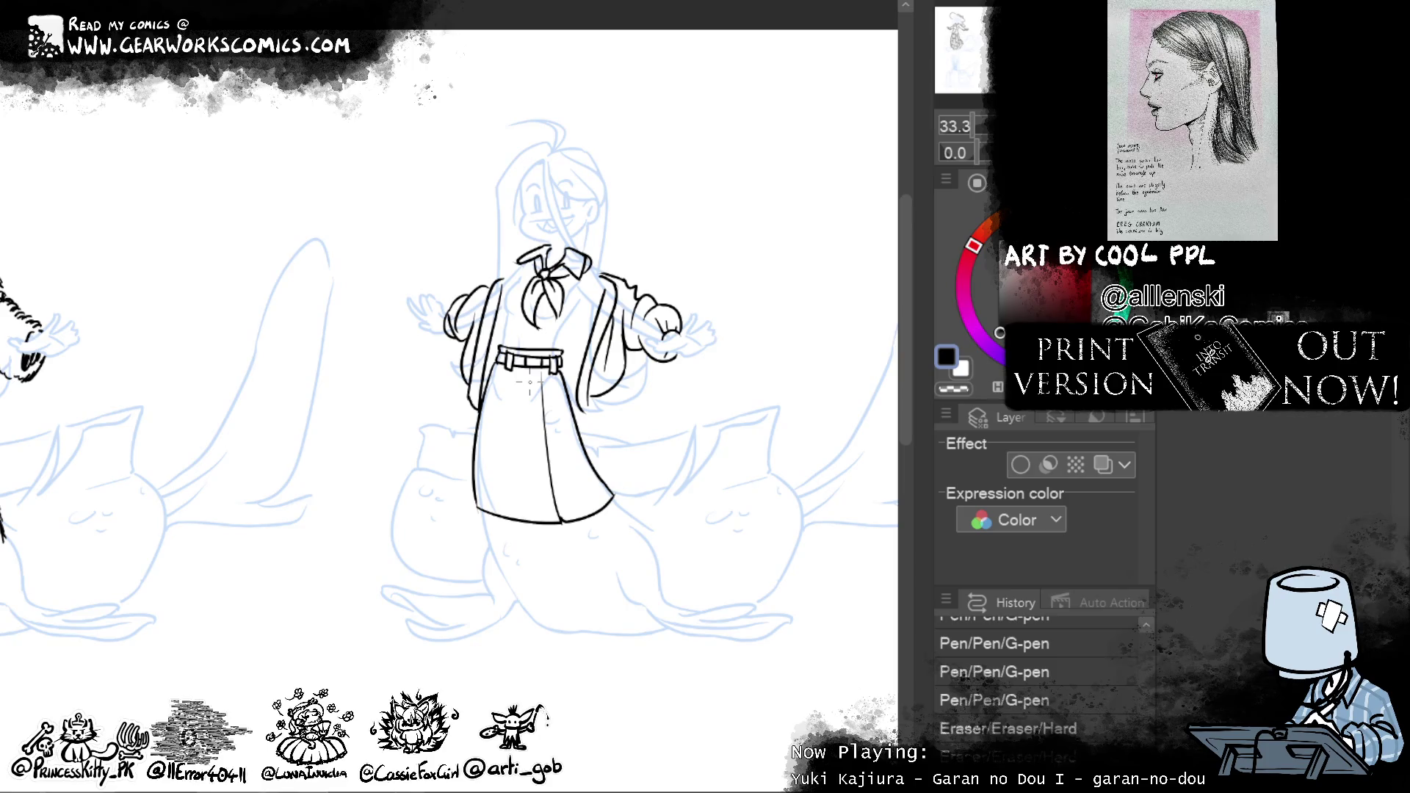
# Clean stray coat linework, re-ink the hem and add a stroke along the coat's left side
pyautogui.moveTo(531, 378)
pyautogui.mouseDown()
pyautogui.moveTo(545, 507)
pyautogui.moveTo(531, 390)
pyautogui.moveTo(529, 522)
pyautogui.moveTo(548, 542)
pyautogui.mouseUp()
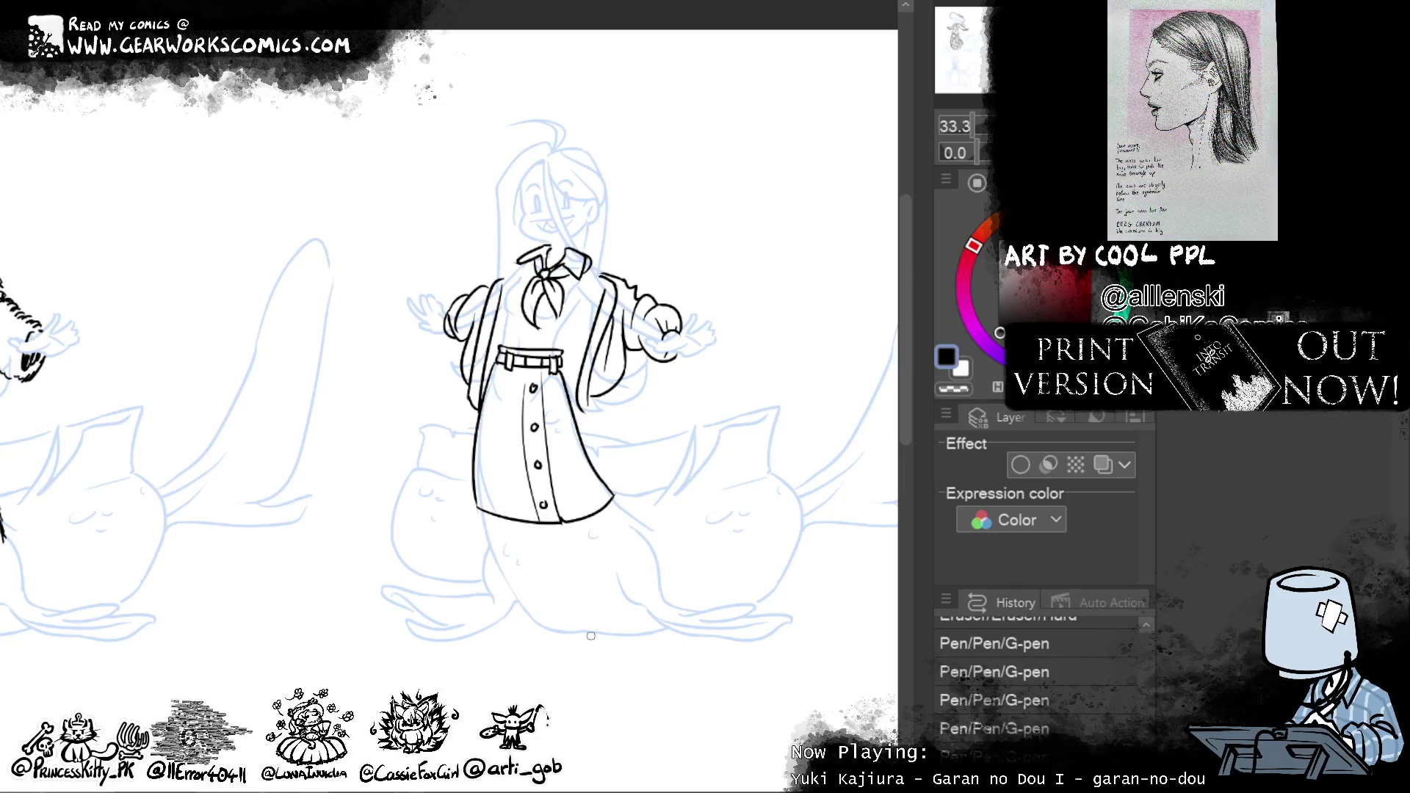
pyautogui.moveTo(476, 505); pyautogui.dragTo(608, 492)
pyautogui.moveTo(496, 375)
pyautogui.mouseDown()
pyautogui.moveTo(534, 388)
pyautogui.moveTo(568, 377)
pyautogui.mouseUp()
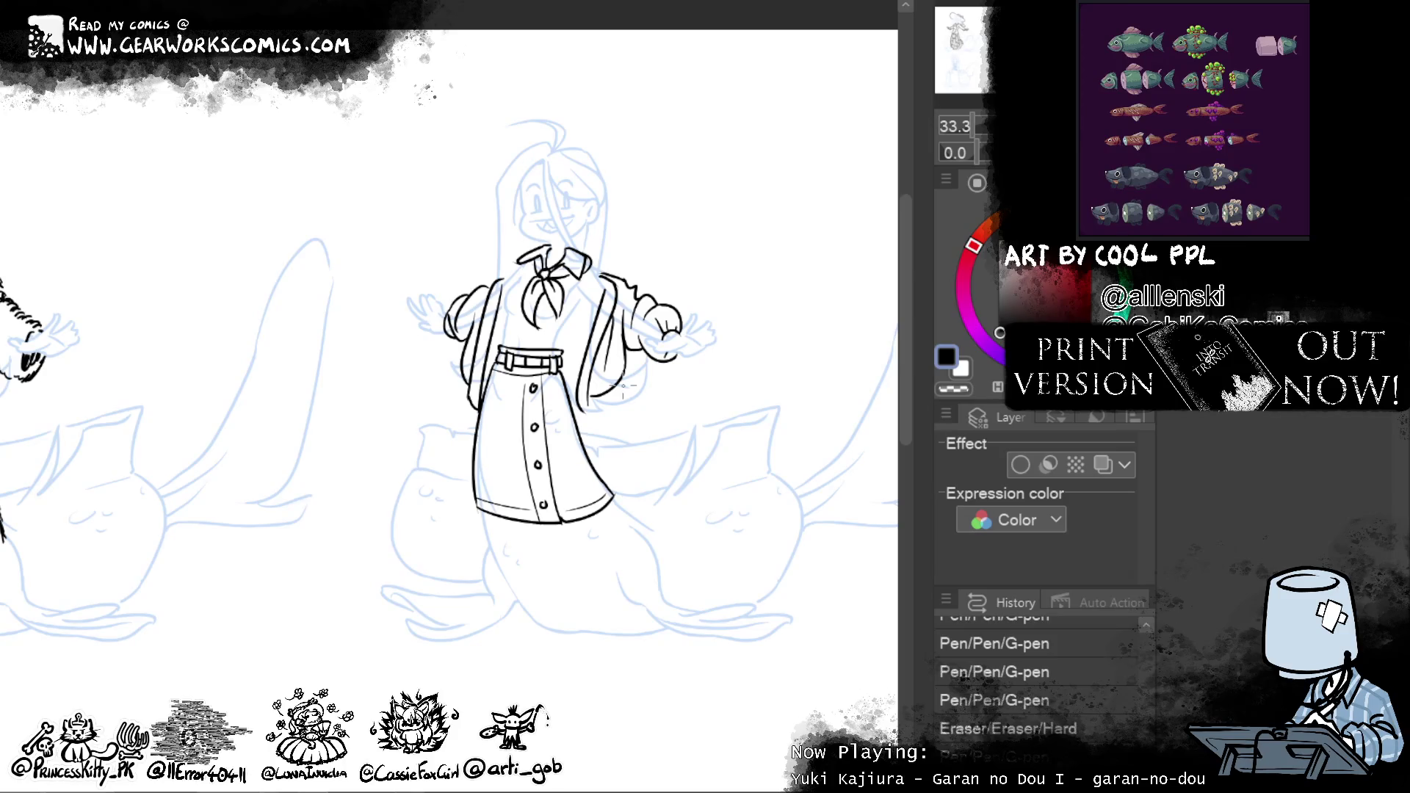
pyautogui.moveTo(499, 335); pyautogui.dragTo(496, 355)
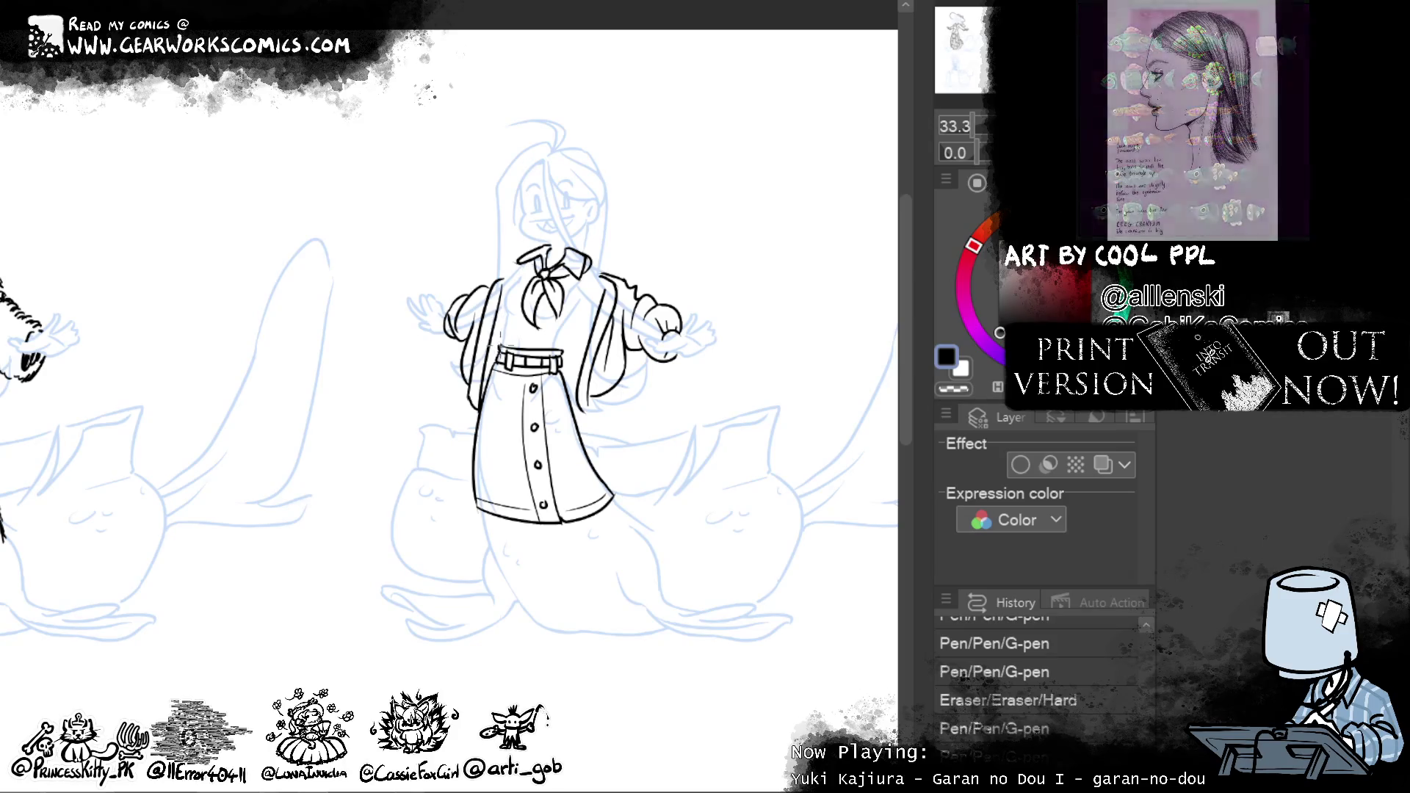
pyautogui.moveTo(507, 296); pyautogui.dragTo(508, 326)
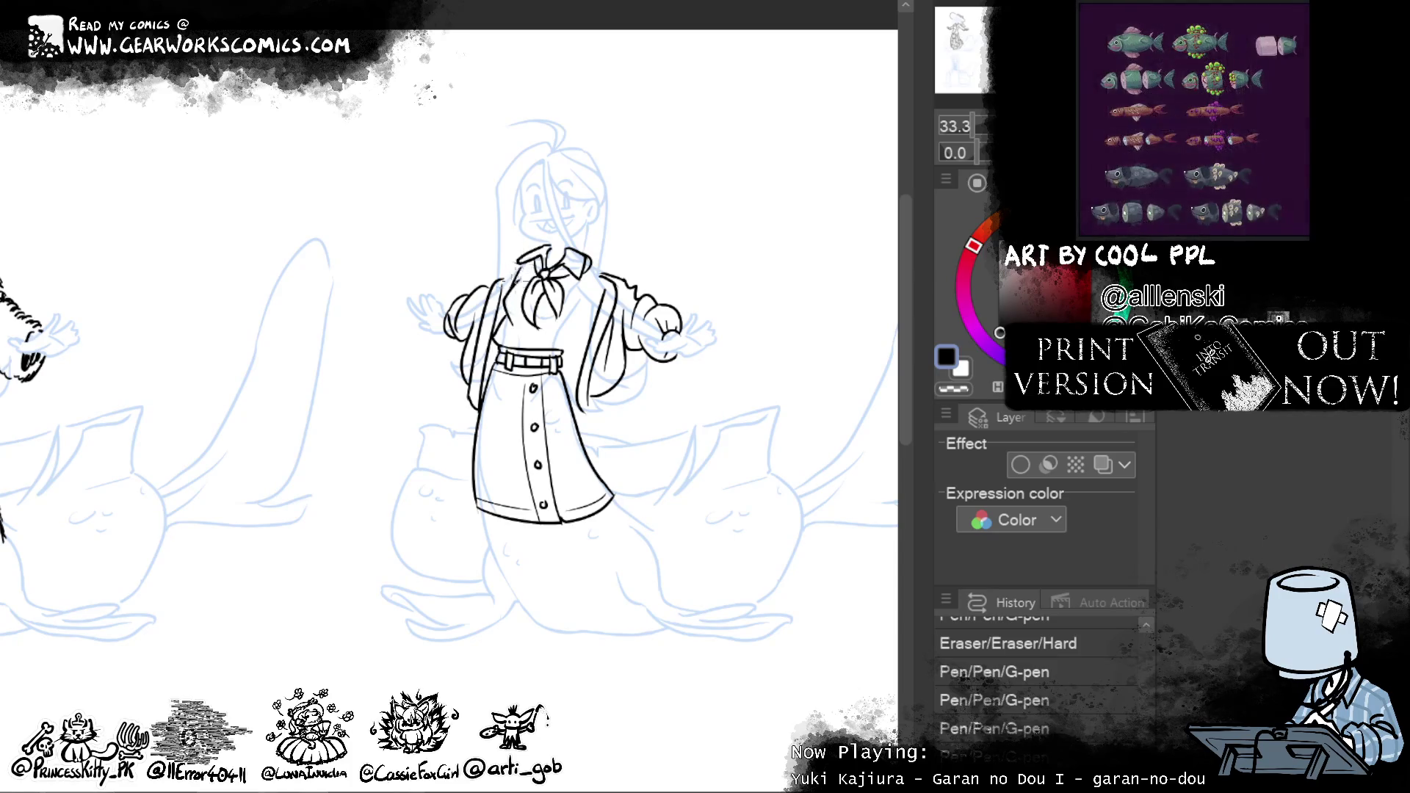
# Touch up the collar with strokes on its top and right side
pyautogui.moveTo(508, 277)
pyautogui.mouseDown()
pyautogui.moveTo(524, 262)
pyautogui.moveTo(604, 291)
pyautogui.mouseUp()
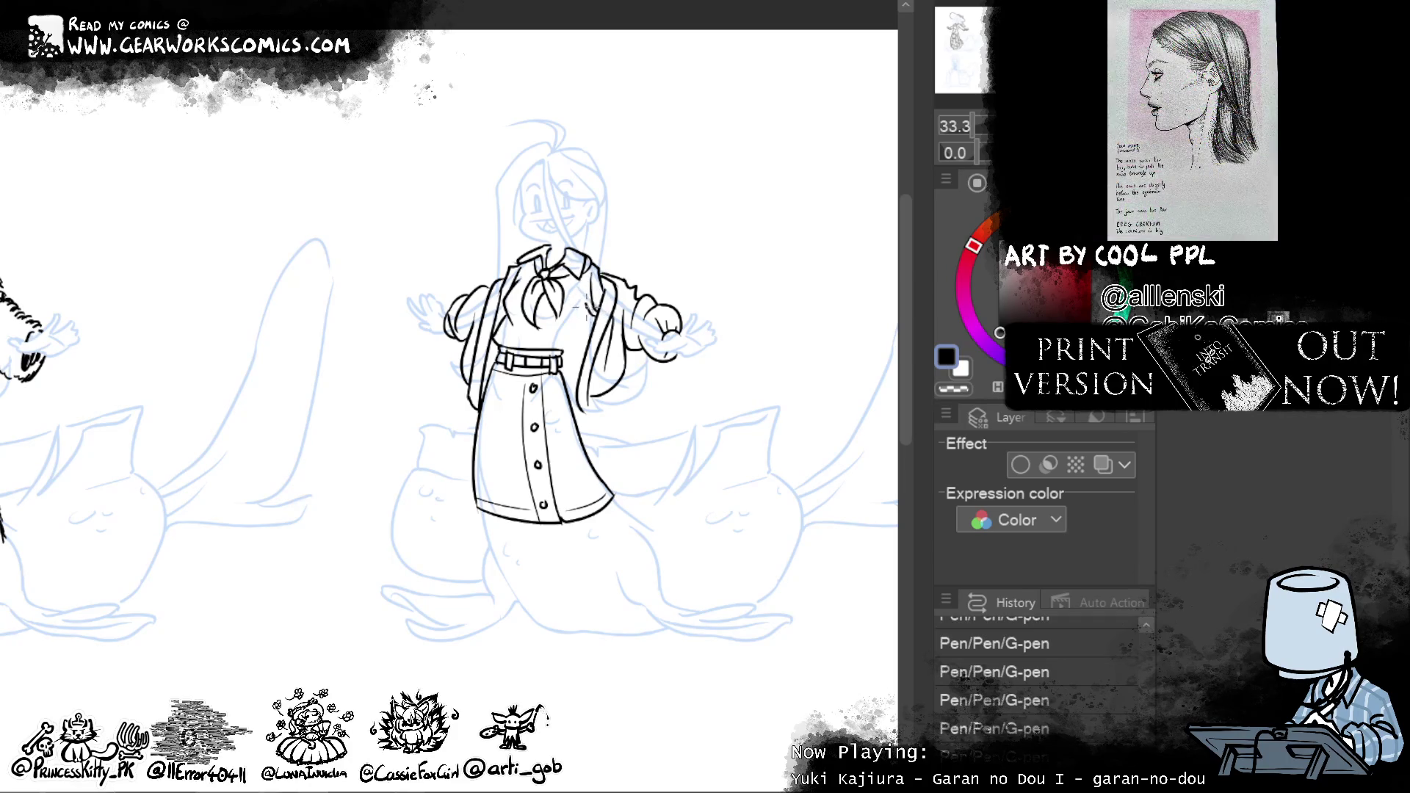
pyautogui.moveTo(584, 284); pyautogui.dragTo(587, 318)
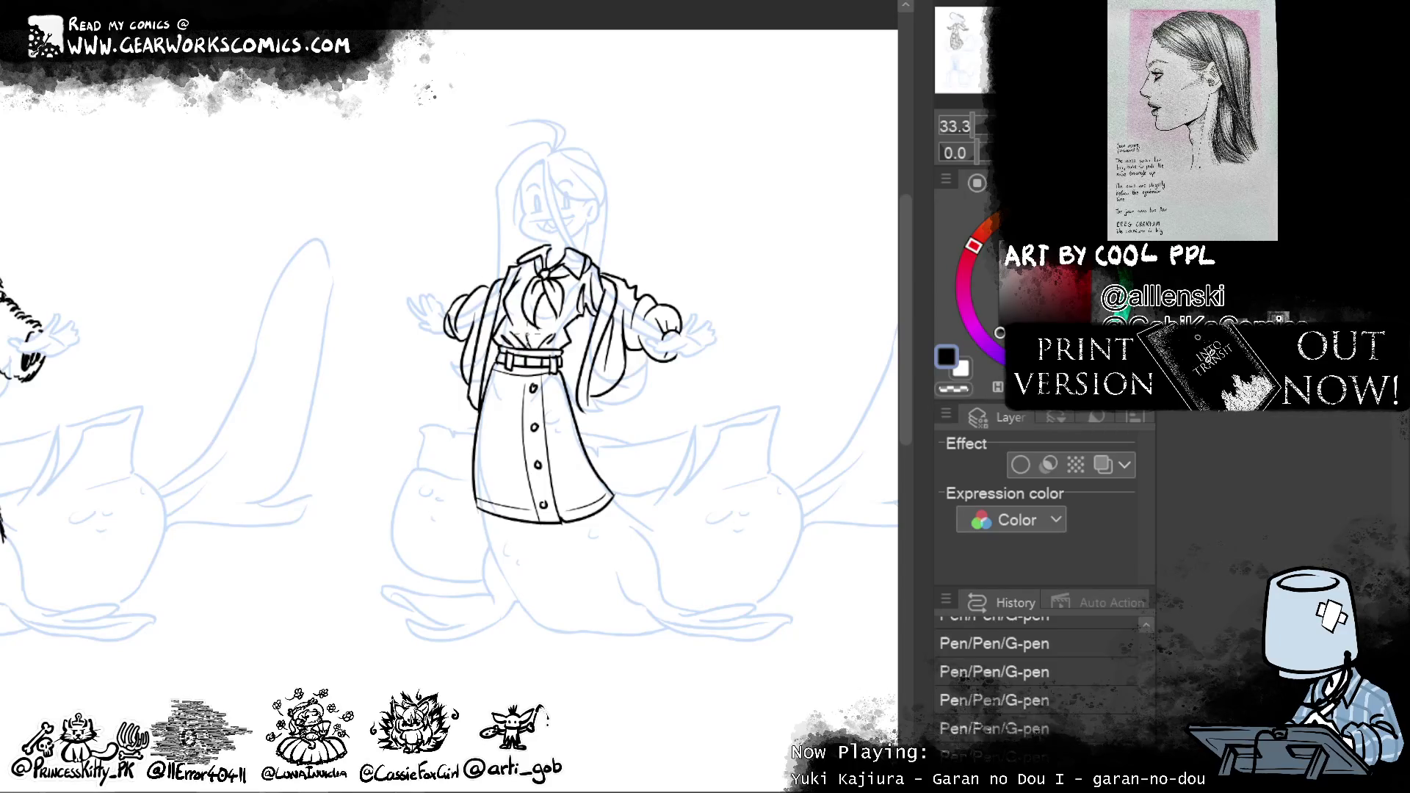
# Ink details on the tie knot, then reposition the view of the figure
pyautogui.moveTo(543, 313)
pyautogui.mouseDown()
pyautogui.moveTo(531, 304)
pyautogui.moveTo(546, 306)
pyautogui.mouseUp()
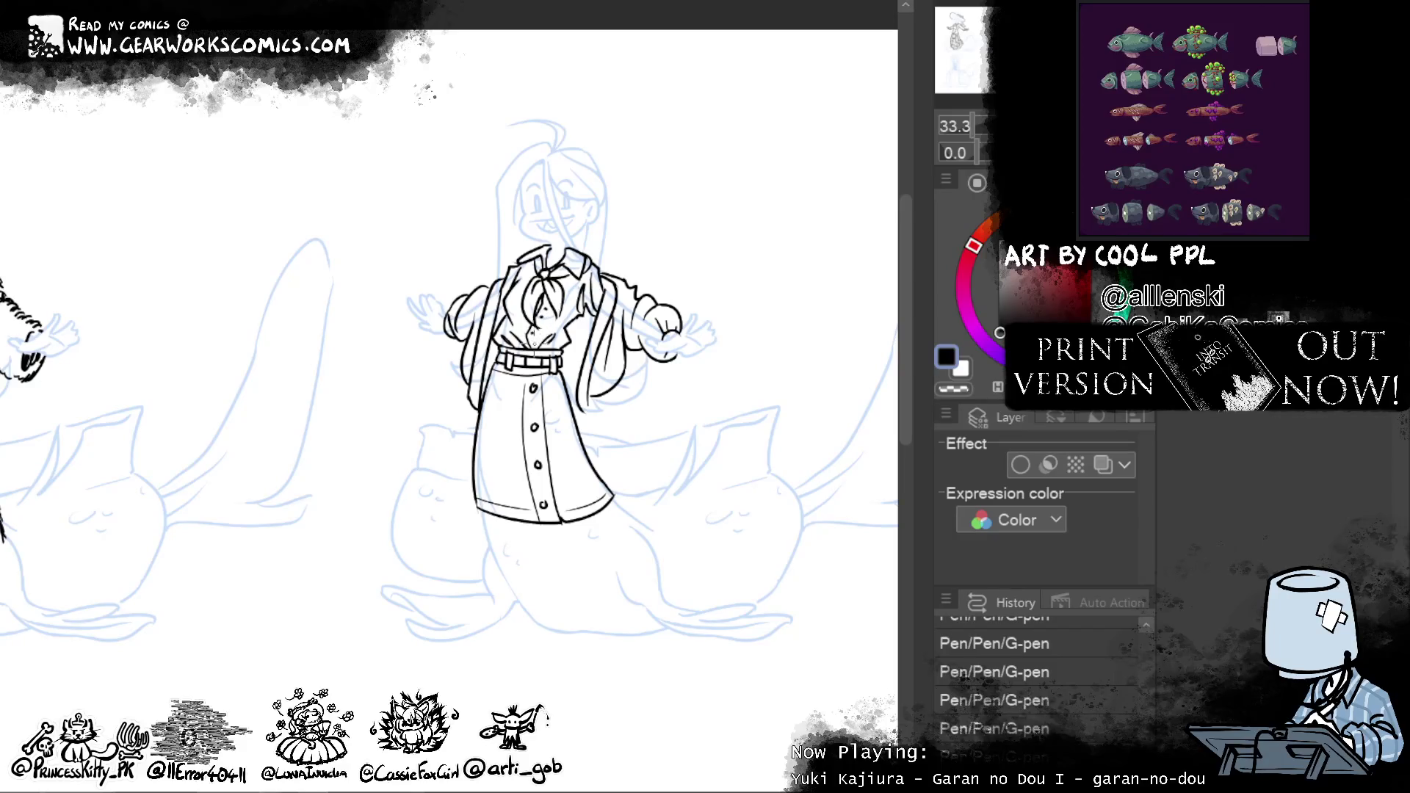
pyautogui.moveTo(733, 220)
pyautogui.mouseDown()
pyautogui.moveTo(801, 70)
pyautogui.moveTo(734, 134)
pyautogui.mouseUp()
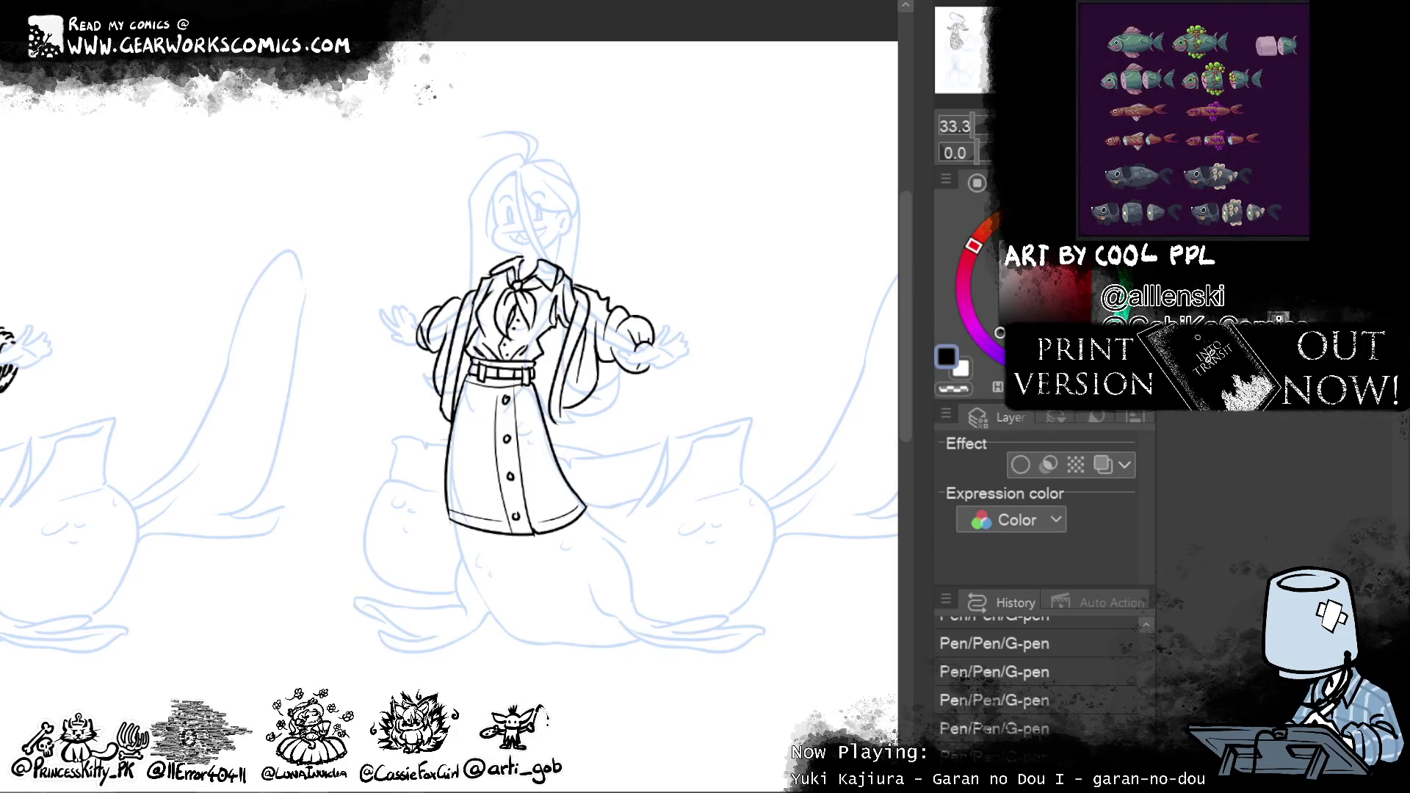
pyautogui.moveTo(790, 324)
pyautogui.mouseDown()
pyautogui.moveTo(816, 436)
pyautogui.moveTo(831, 378)
pyautogui.moveTo(818, 407)
pyautogui.mouseUp()
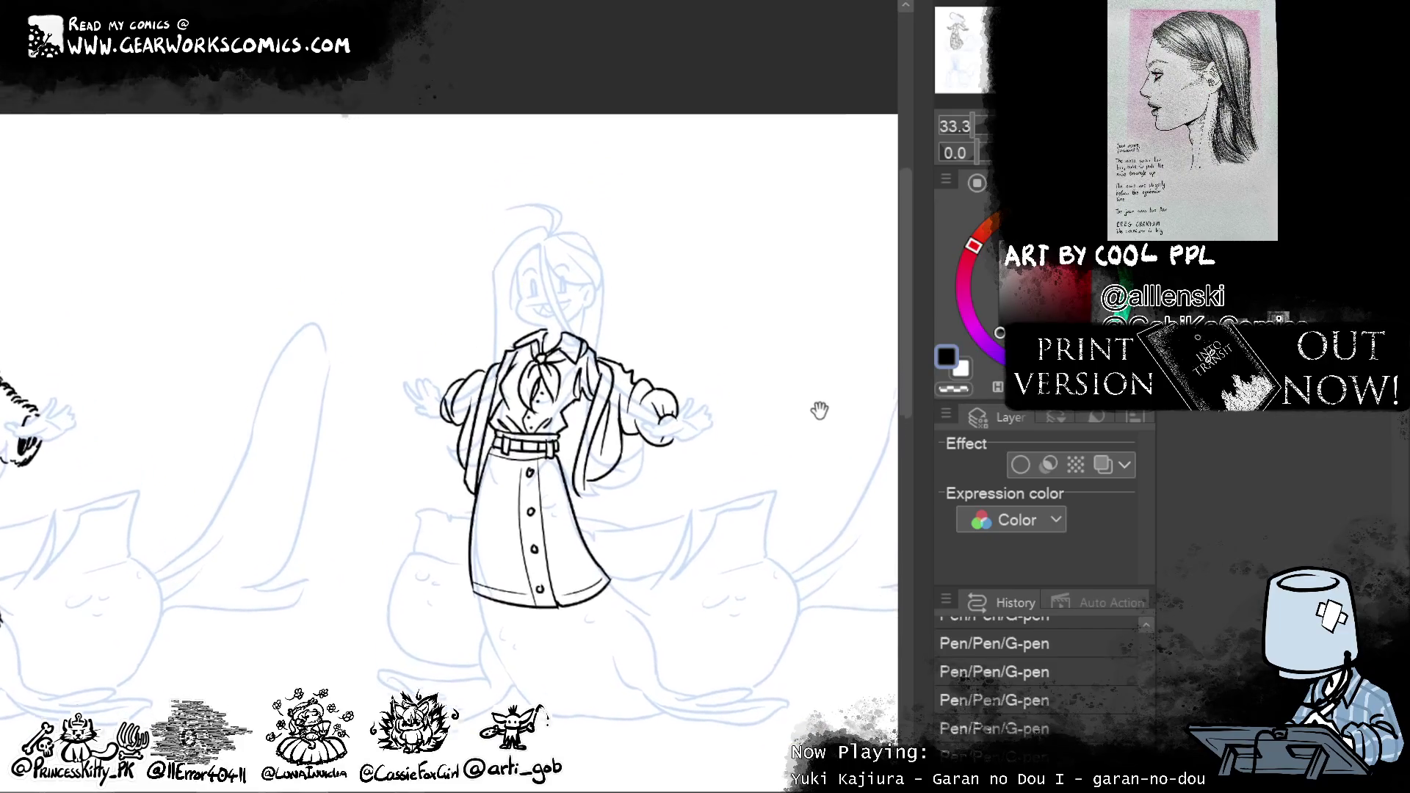
pyautogui.scroll(-1, 812, 346)
pyautogui.scroll(-1, 811, 347)
pyautogui.scroll(-3, 813, 346)
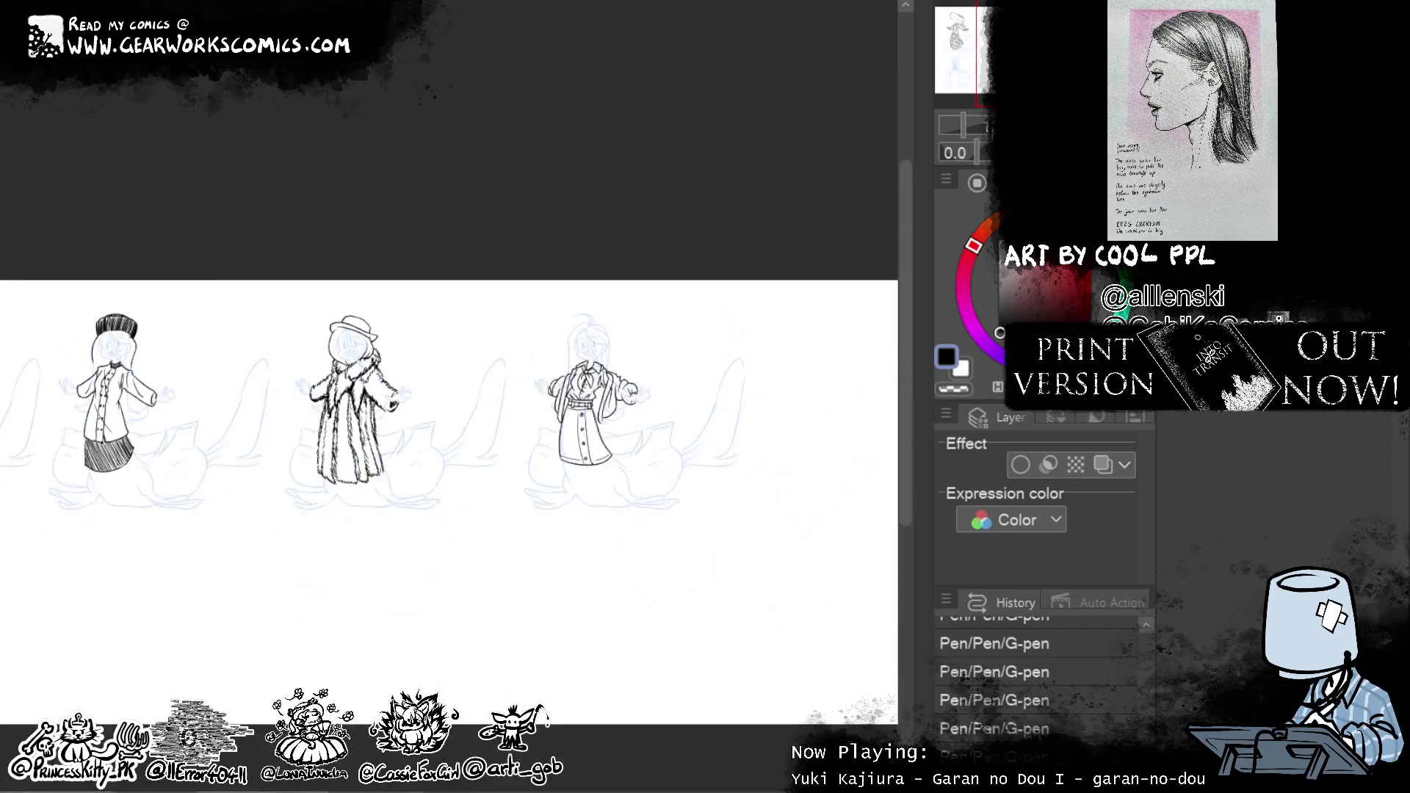
pyautogui.moveTo(771, 374); pyautogui.dragTo(858, 347)
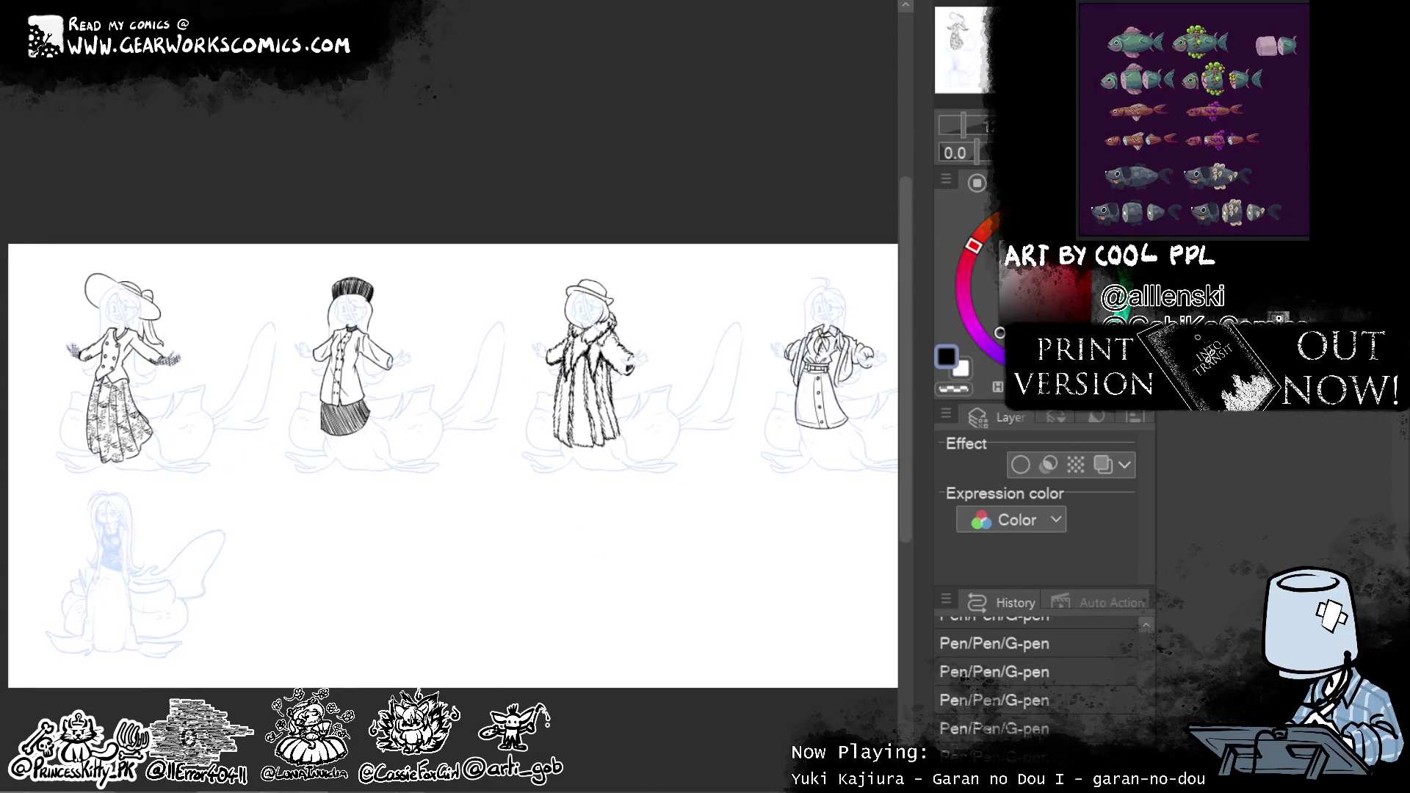
pyautogui.moveTo(973, 227); pyautogui.dragTo(718, 260)
pyautogui.scroll(3, 718, 262)
pyautogui.scroll(2, 618, 260)
pyautogui.scroll(2, 524, 255)
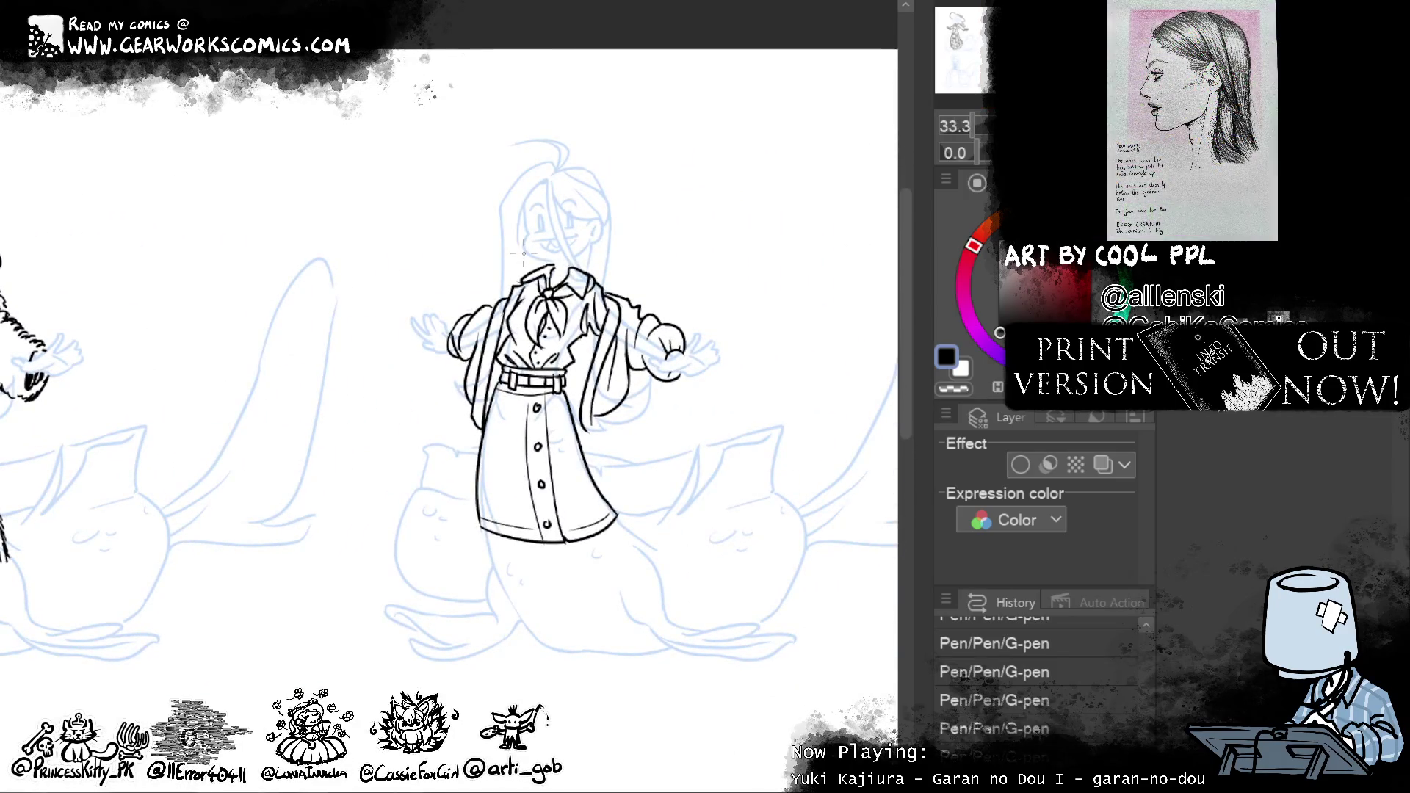
# Draw a new curved hem line across the skirt and trim its overshooting end
pyautogui.moveTo(476, 463); pyautogui.dragTo(661, 445)
pyautogui.moveTo(666, 446); pyautogui.dragTo(595, 460)
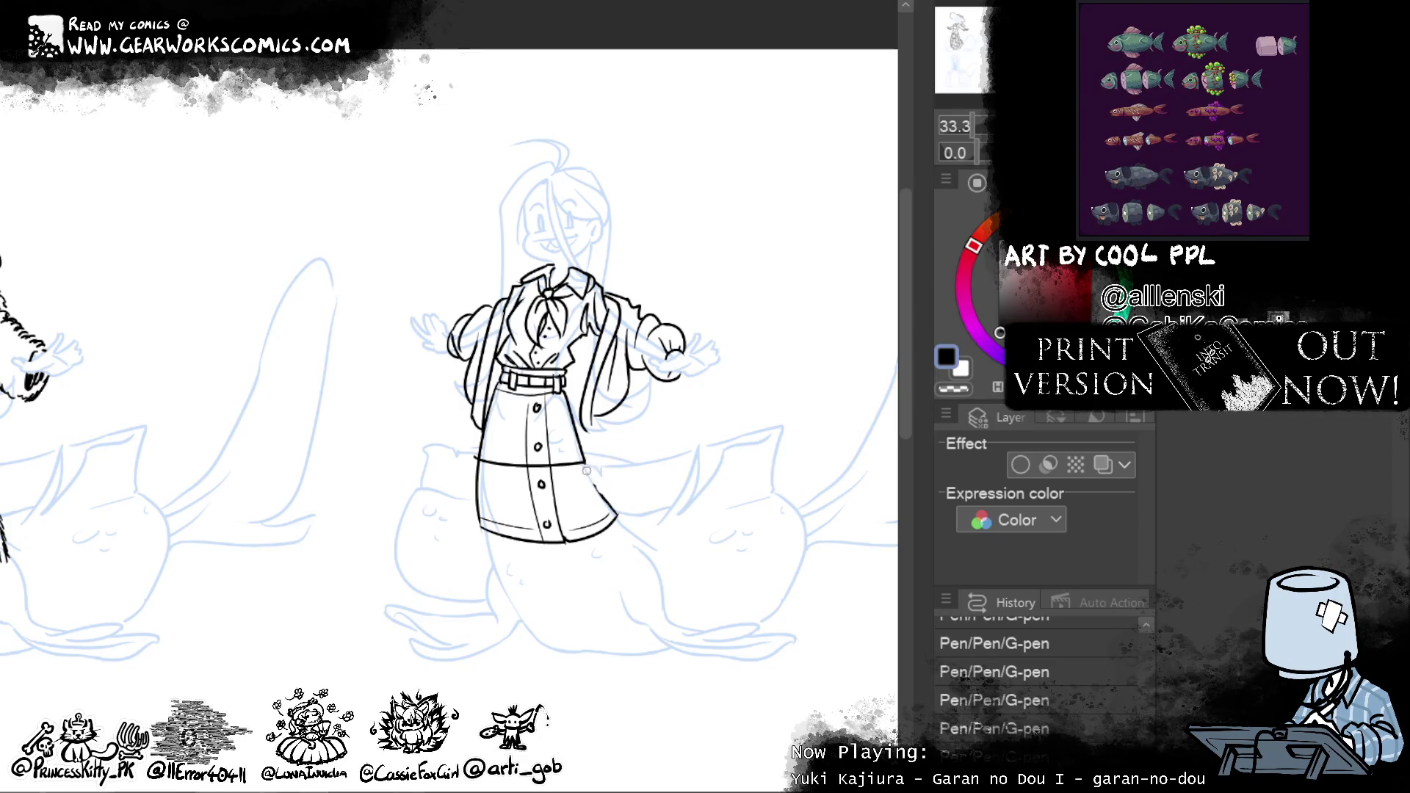
pyautogui.moveTo(613, 511); pyautogui.dragTo(551, 476)
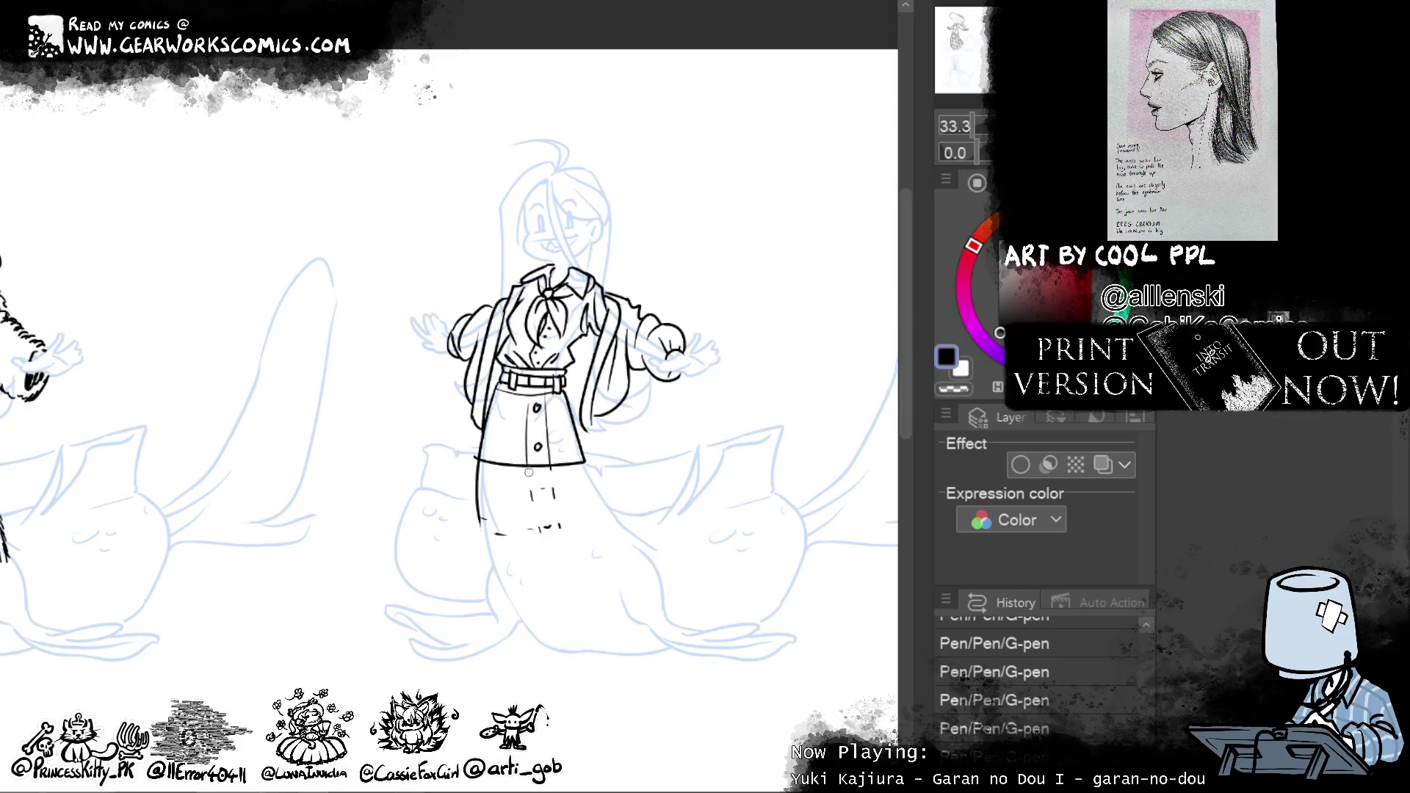
pyautogui.hotkey('ctrl', 'z')
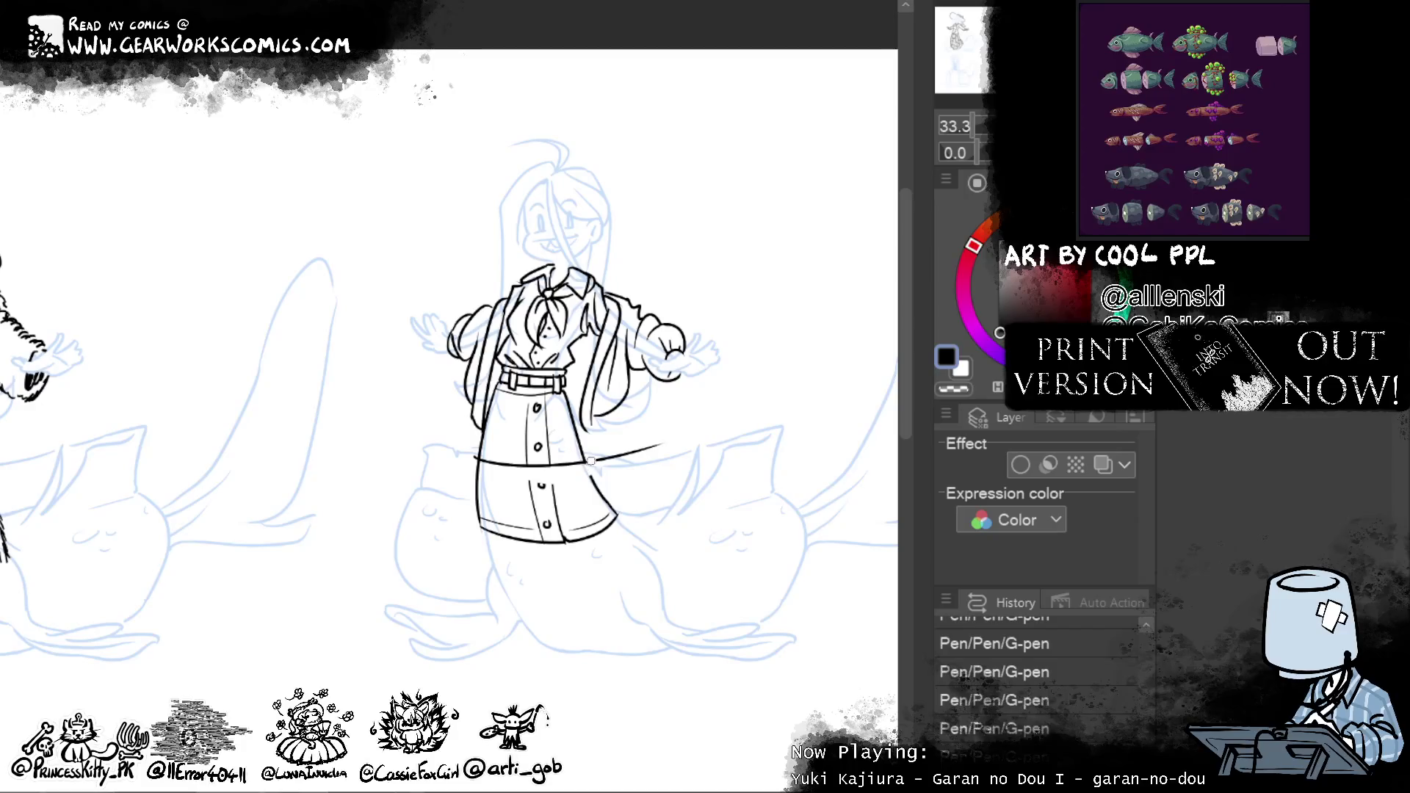
# Erase the old lower skirt linework, left edge and bottom-left corner below the new hem
pyautogui.moveTo(634, 441); pyautogui.dragTo(640, 453)
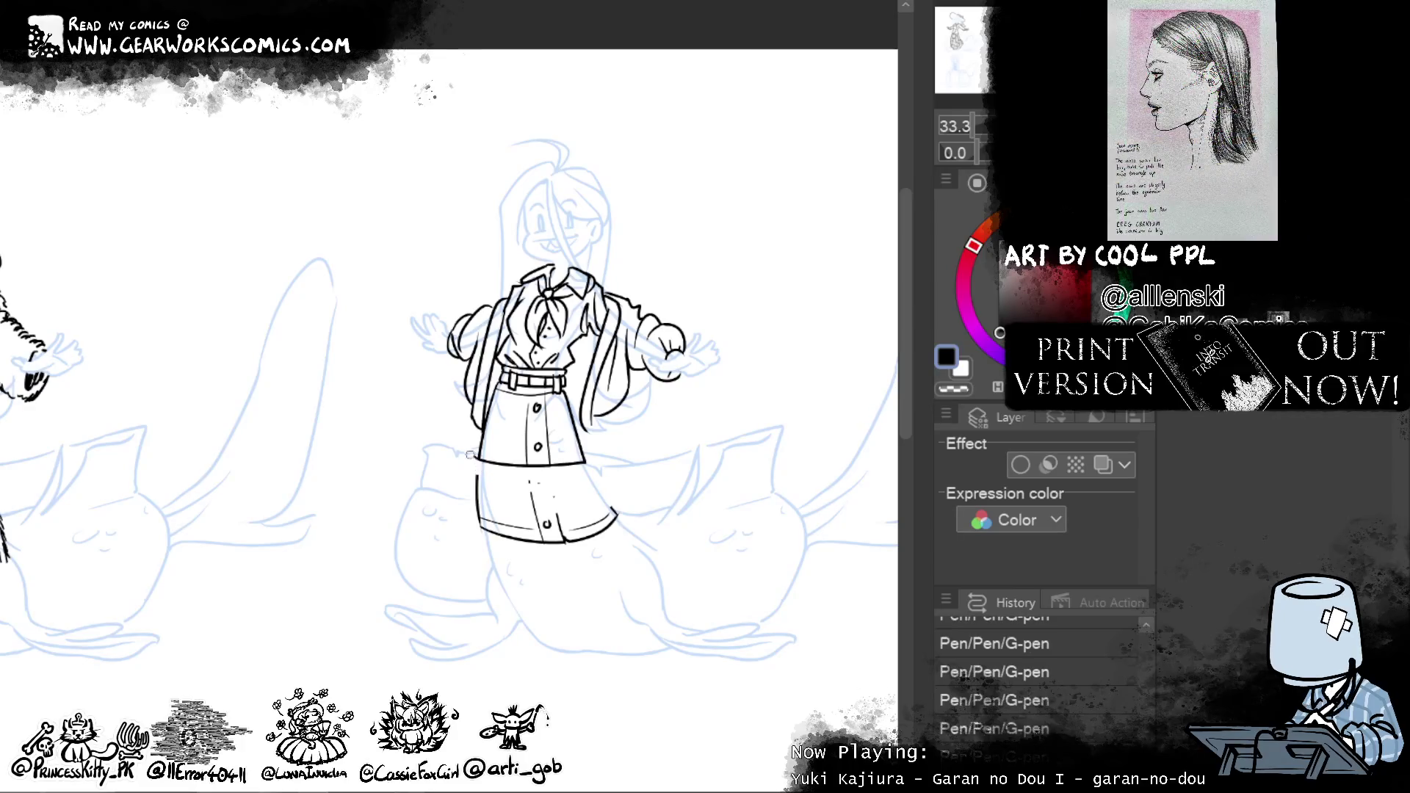
pyautogui.moveTo(472, 477); pyautogui.dragTo(493, 538)
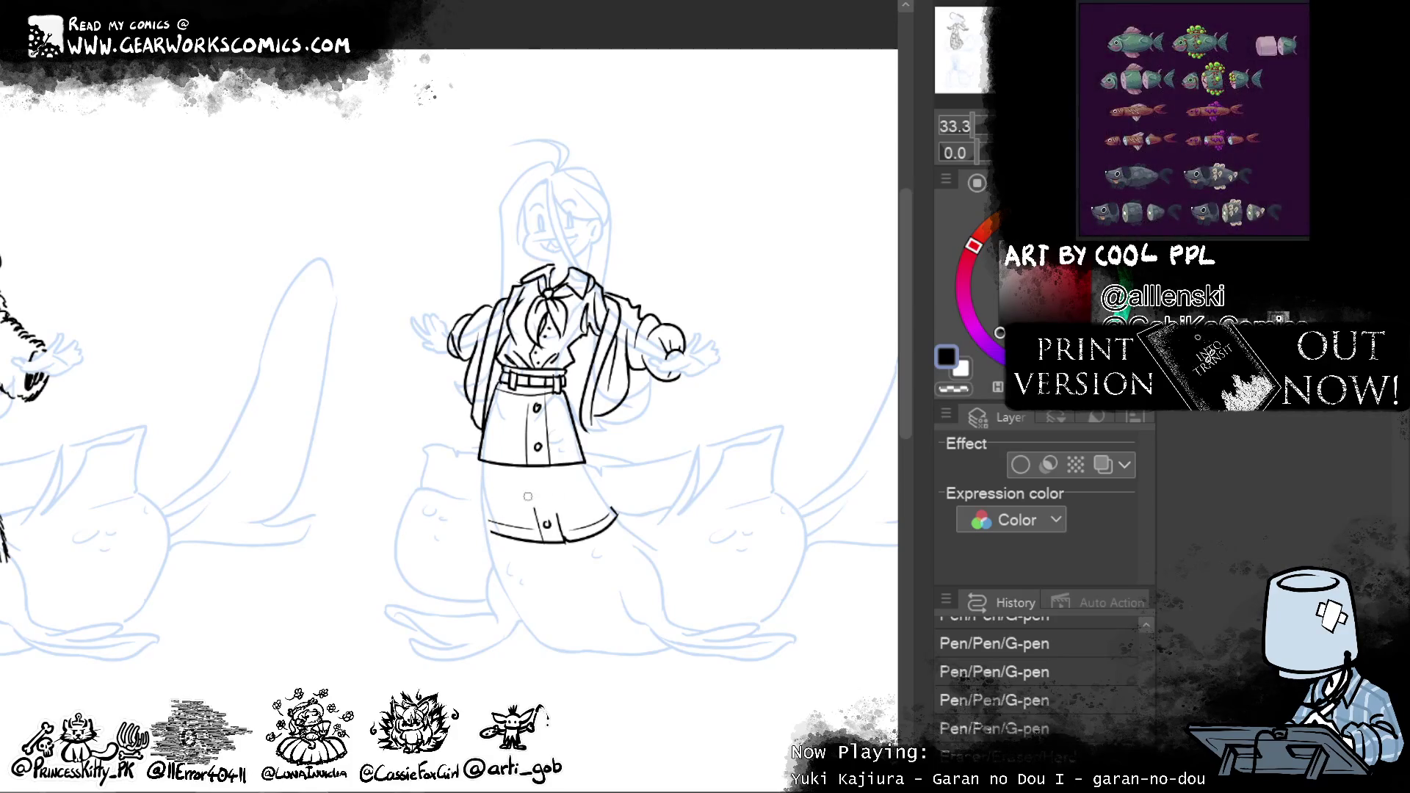
pyautogui.moveTo(486, 535); pyautogui.dragTo(553, 543)
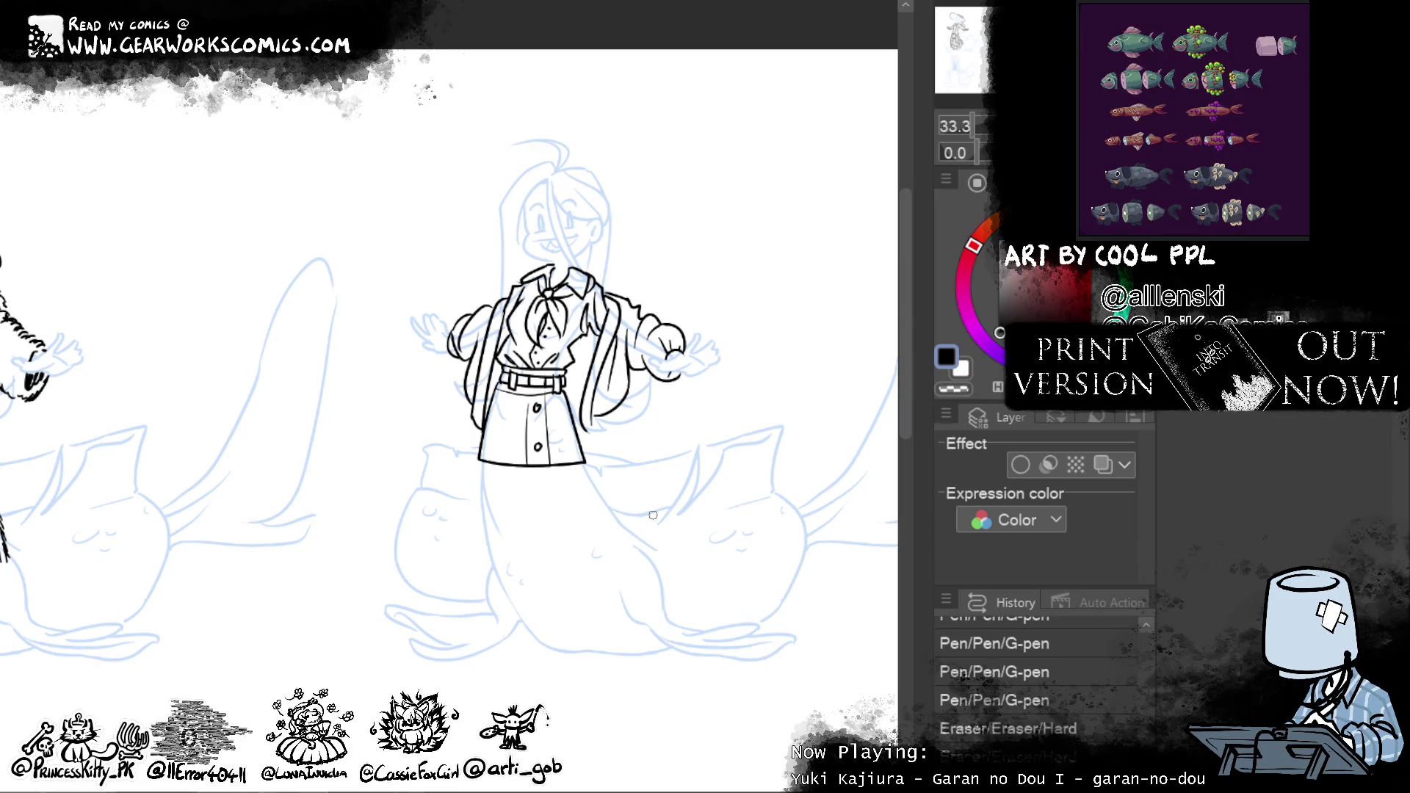
# Resize the brush and erase the stray skirt lines
pyautogui.press(']')
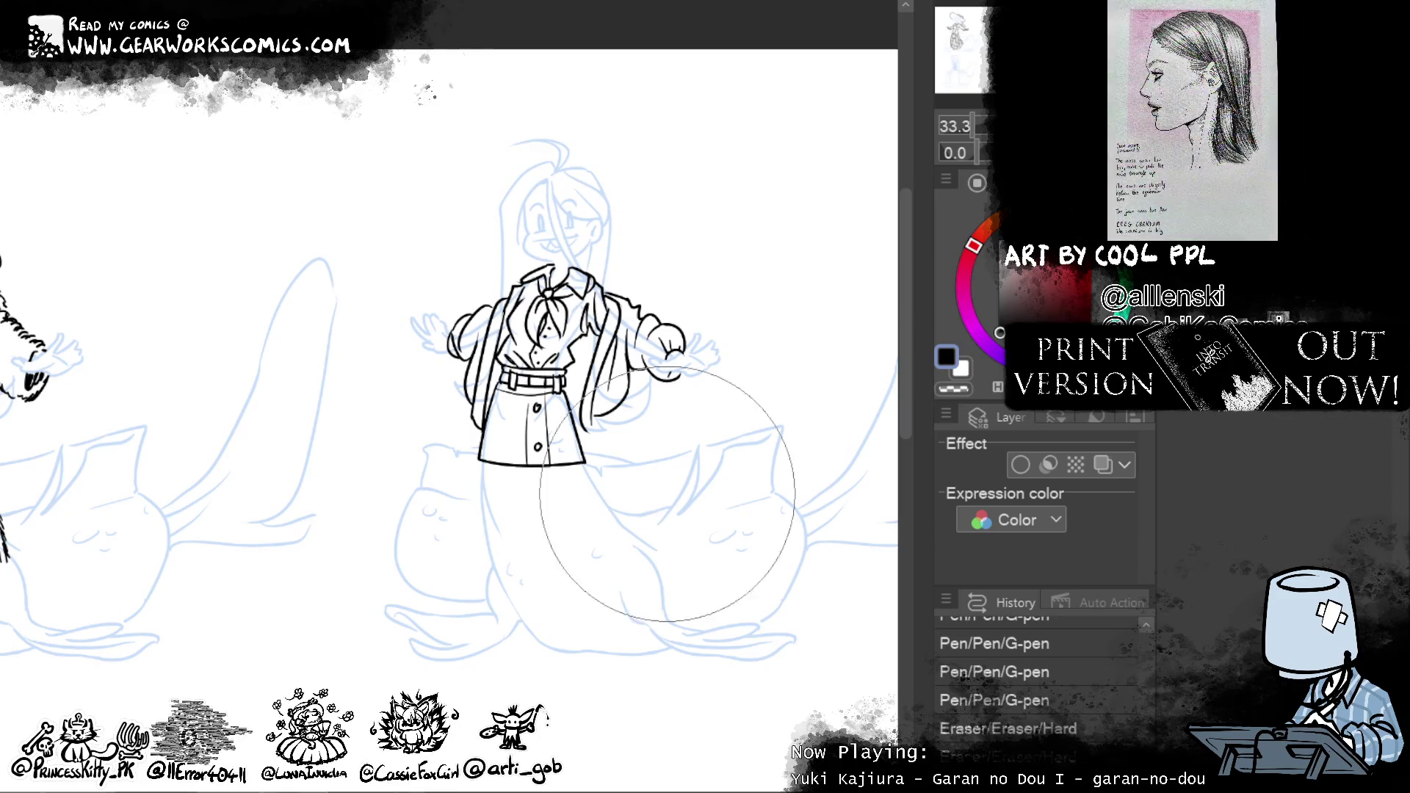
pyautogui.press('[')
pyautogui.moveTo(624, 515)
pyautogui.mouseDown()
pyautogui.moveTo(650, 467)
pyautogui.moveTo(634, 485)
pyautogui.mouseUp()
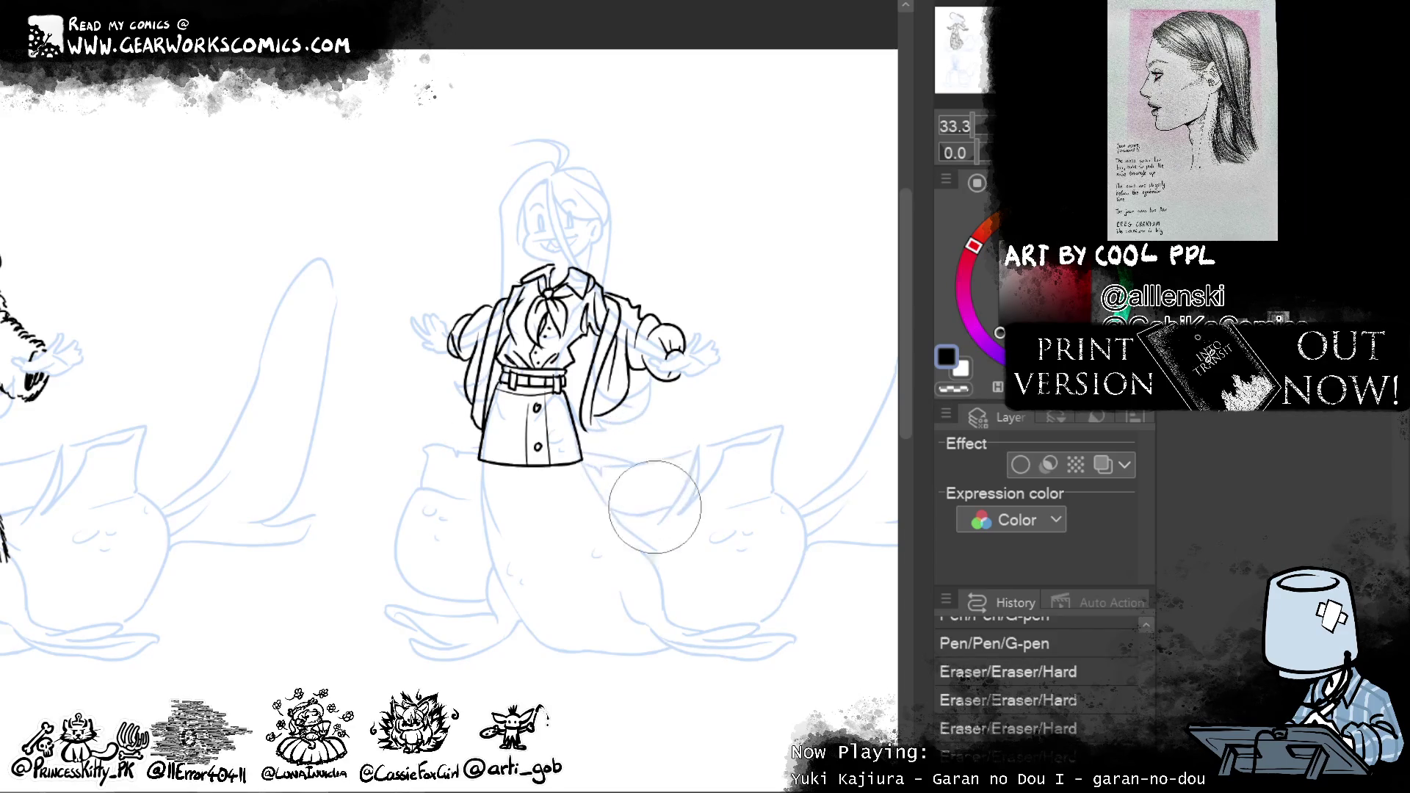
# Push the shortened skirt's hem into shape with the Liquify tool
pyautogui.press('j')
pyautogui.moveTo(430, 496)
pyautogui.mouseDown()
pyautogui.moveTo(485, 518)
pyautogui.moveTo(573, 465)
pyautogui.moveTo(604, 499)
pyautogui.mouseUp()
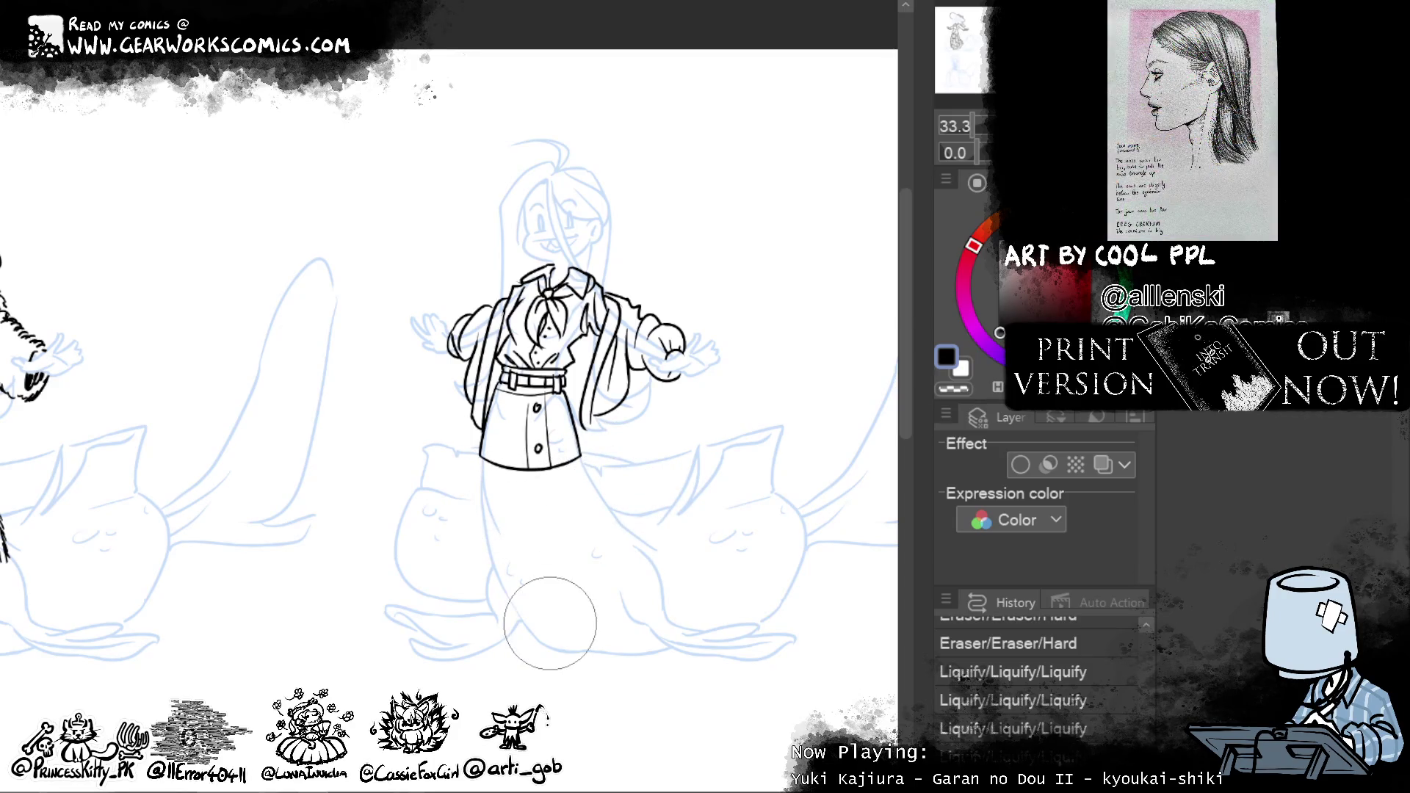
pyautogui.moveTo(517, 502); pyautogui.dragTo(543, 507)
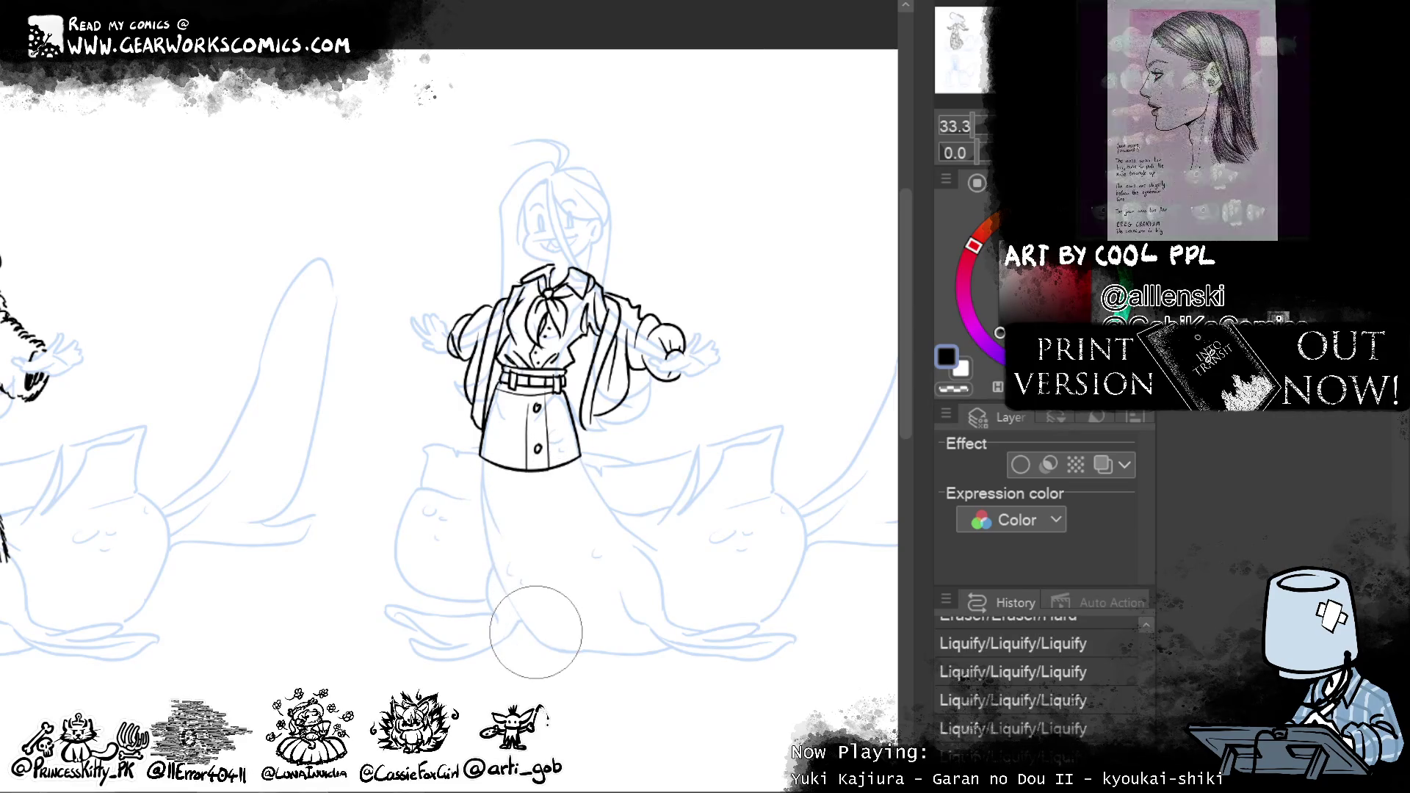
pyautogui.moveTo(540, 502); pyautogui.dragTo(558, 459)
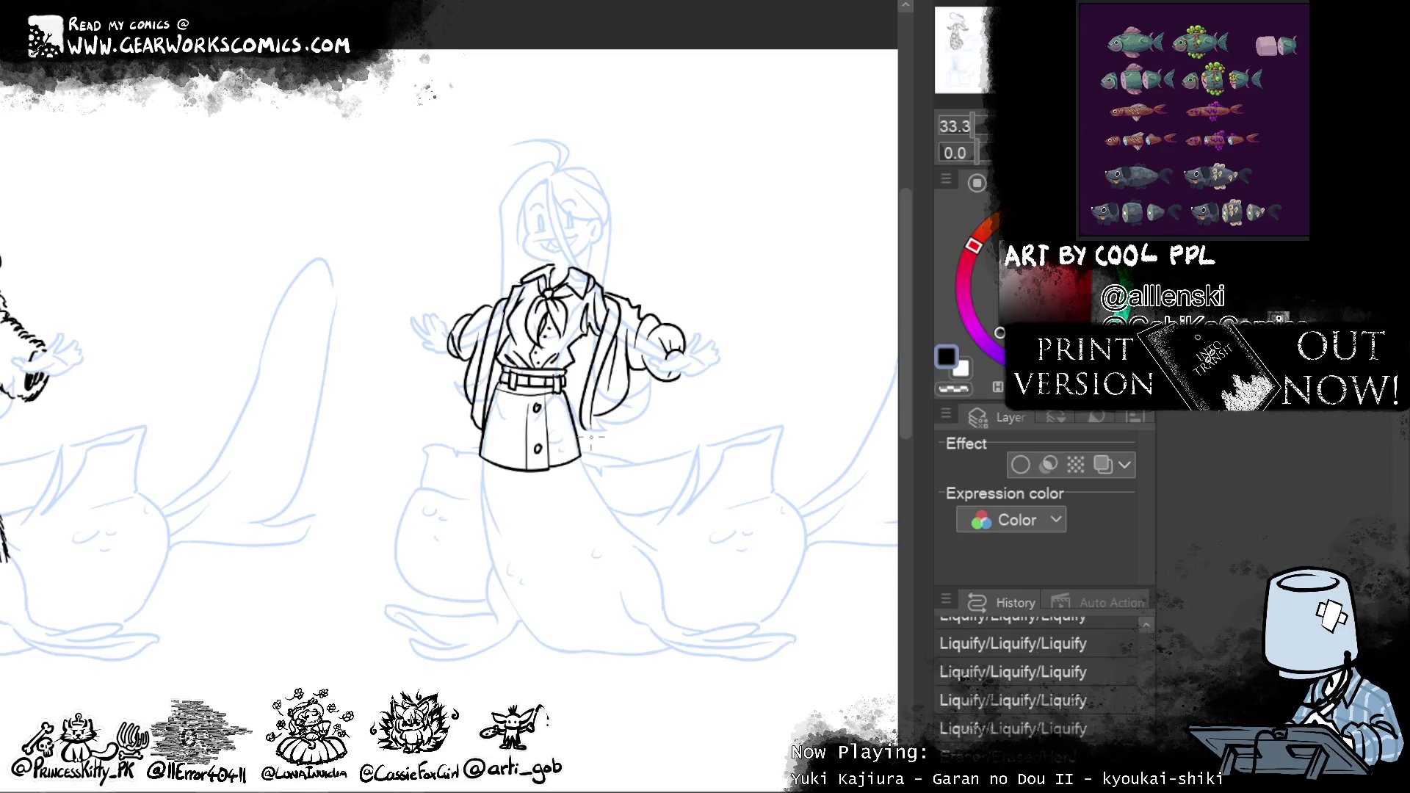
pyautogui.moveTo(591, 436); pyautogui.dragTo(509, 472)
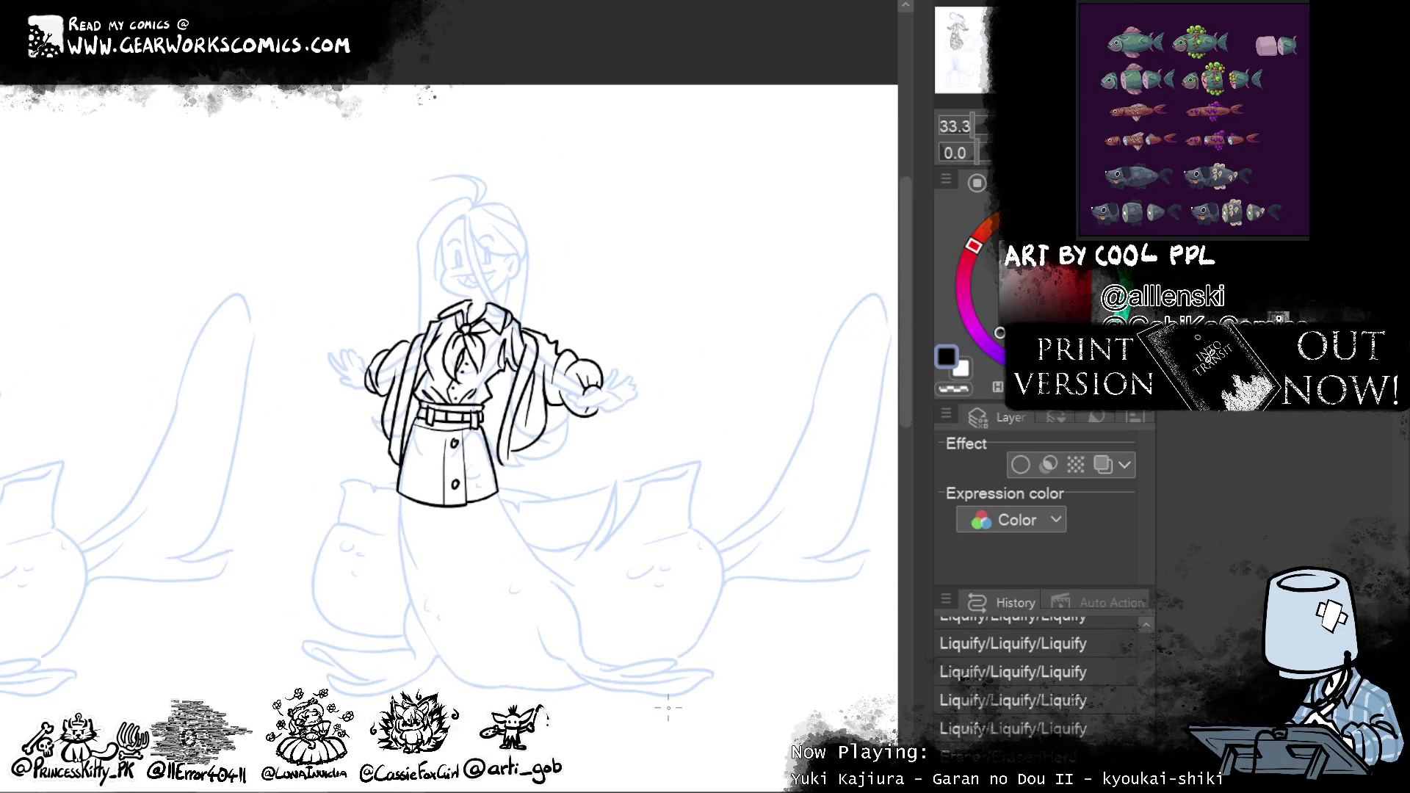
# Erase the stray skirt lines and the middle button on the skirt
pyautogui.moveTo(457, 474); pyautogui.dragTo(476, 508)
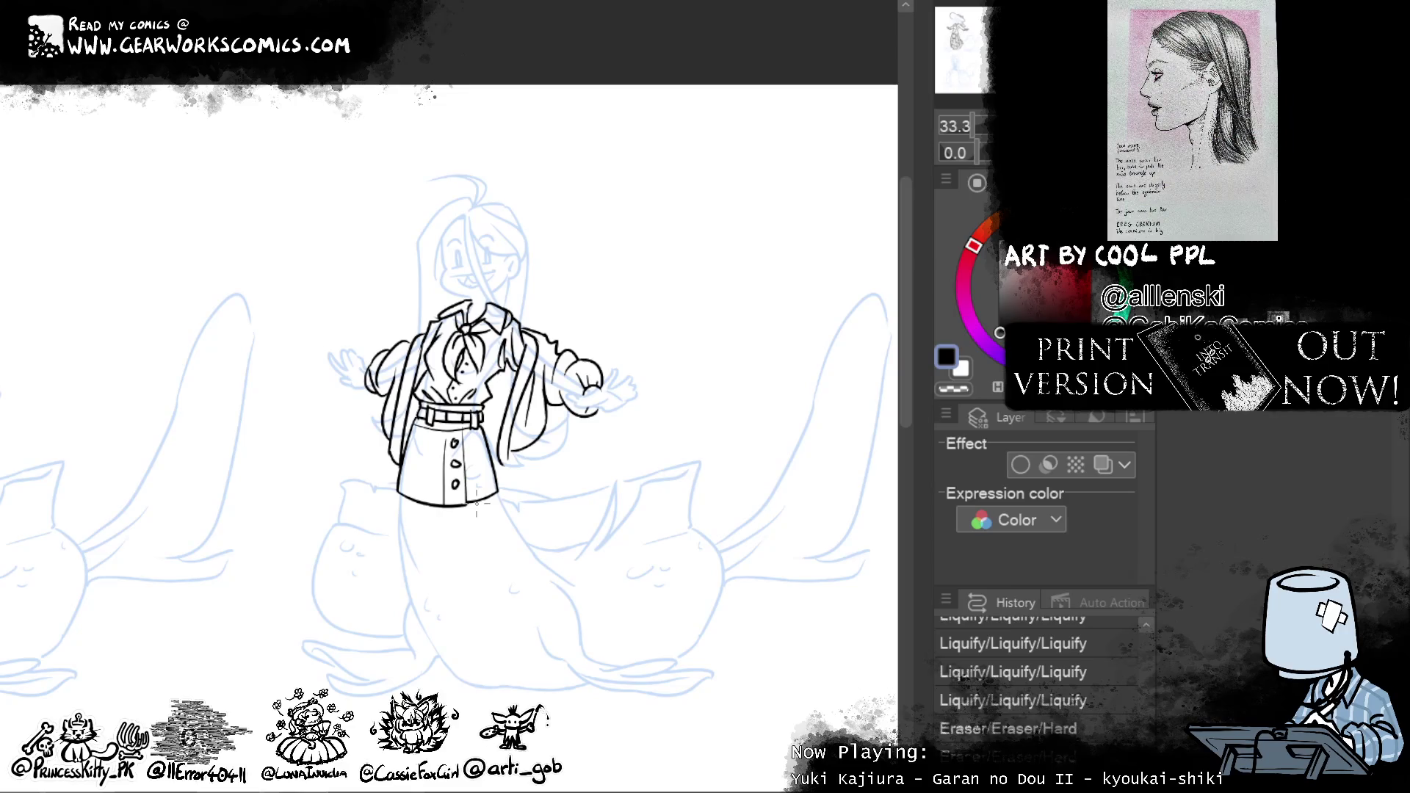
pyautogui.moveTo(452, 460); pyautogui.dragTo(459, 467)
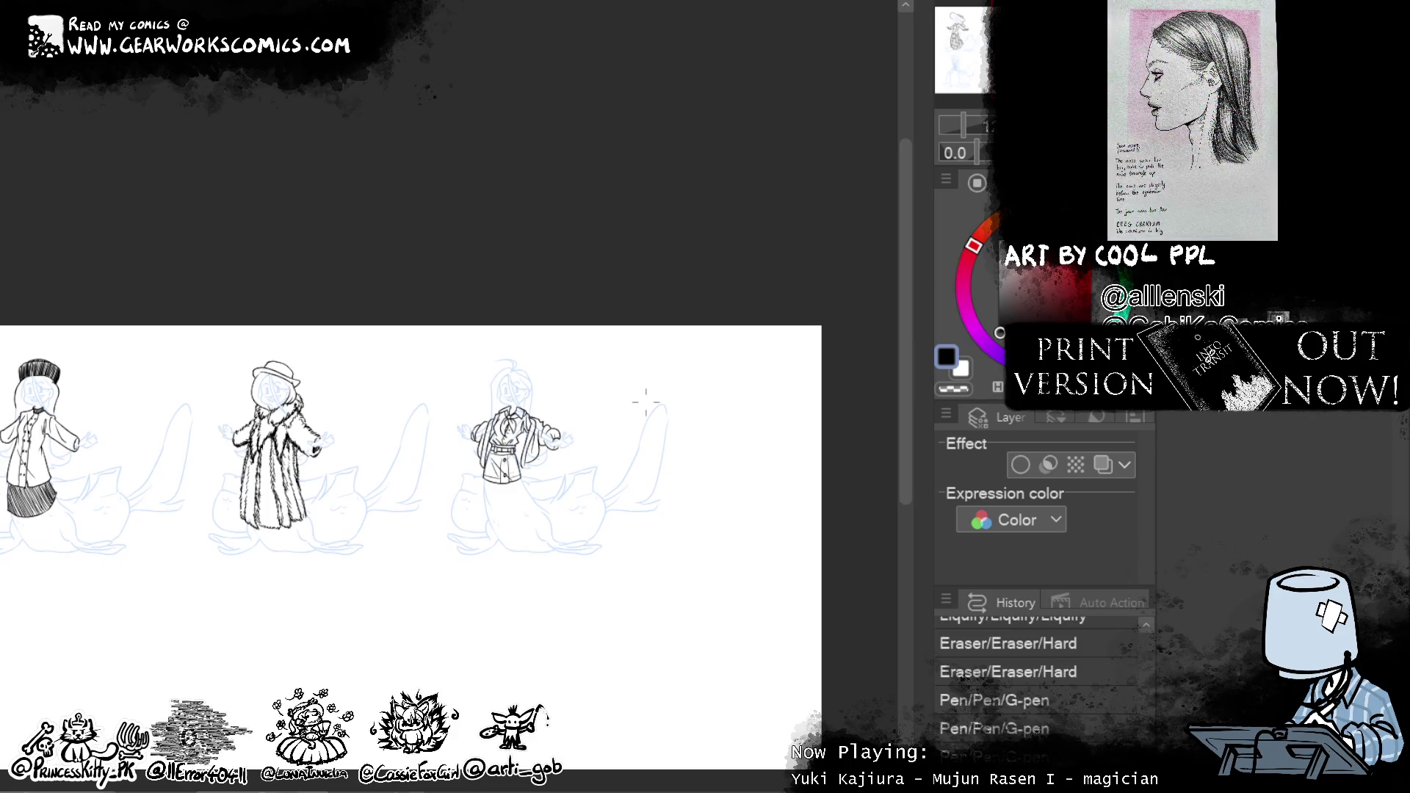
pyautogui.scroll(5, 520, 411)
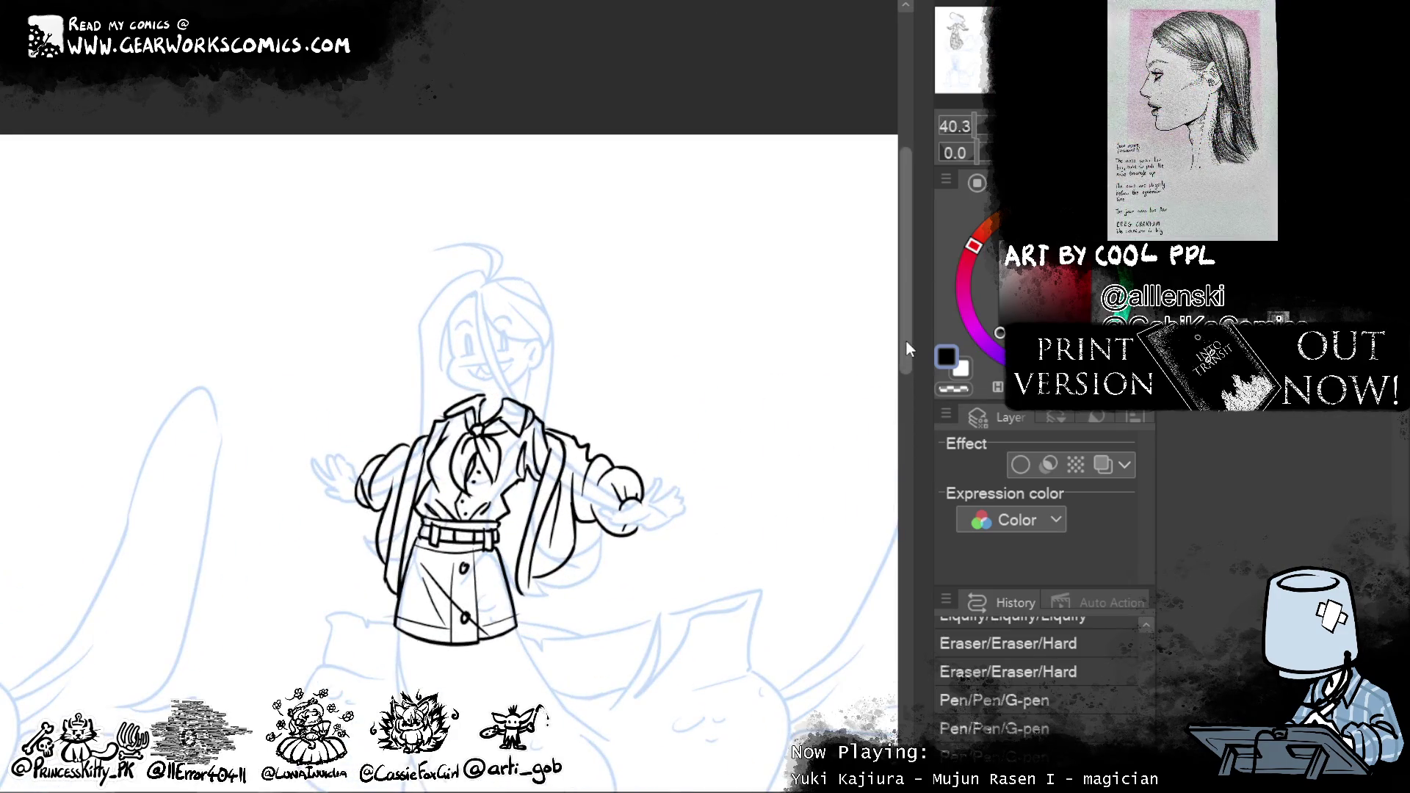
pyautogui.scroll(-2, 752, 303)
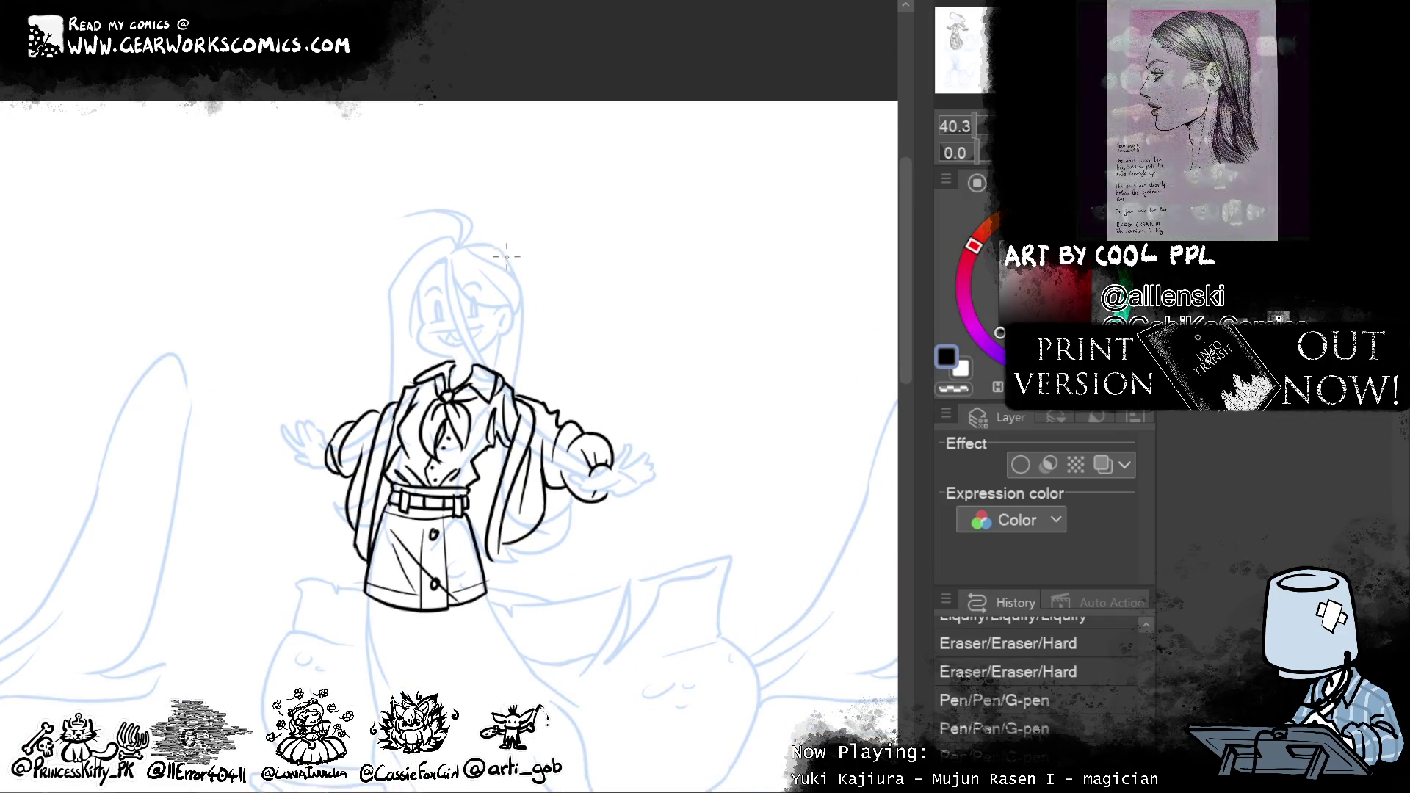
# Ink the hair top and, after several undone curved tries, a ponytail hanging straight down beside the head
pyautogui.moveTo(510, 262)
pyautogui.mouseDown()
pyautogui.moveTo(547, 290)
pyautogui.moveTo(532, 317)
pyautogui.mouseUp()
pyautogui.moveTo(531, 255); pyautogui.dragTo(537, 313)
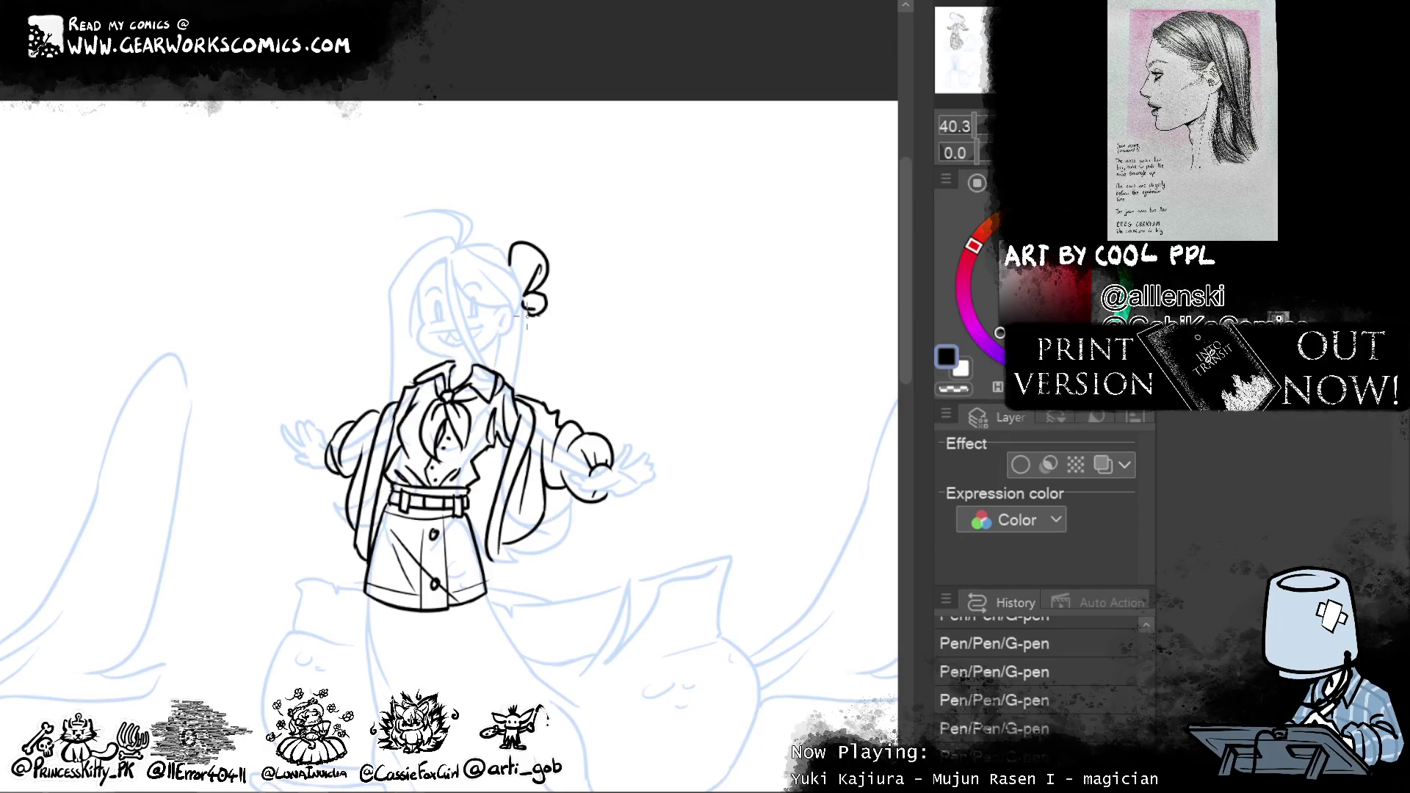
pyautogui.moveTo(526, 317); pyautogui.dragTo(635, 380)
pyautogui.hotkey('ctrl', 'z')
pyautogui.moveTo(541, 292); pyautogui.dragTo(639, 412)
pyautogui.hotkey('ctrl', 'z')
pyautogui.moveTo(540, 289); pyautogui.dragTo(692, 410)
pyautogui.hotkey('ctrl', 'z')
pyautogui.moveTo(540, 289); pyautogui.dragTo(632, 356)
pyautogui.hotkey('ctrl', 'z')
pyautogui.moveTo(539, 292); pyautogui.dragTo(557, 397)
# Ink the chin, the shirt line below the neck, a ponytail strand and the left side of the hair
pyautogui.moveTo(490, 345); pyautogui.dragTo(502, 377)
pyautogui.hotkey('ctrl', 'z')
pyautogui.moveTo(484, 337); pyautogui.dragTo(492, 364)
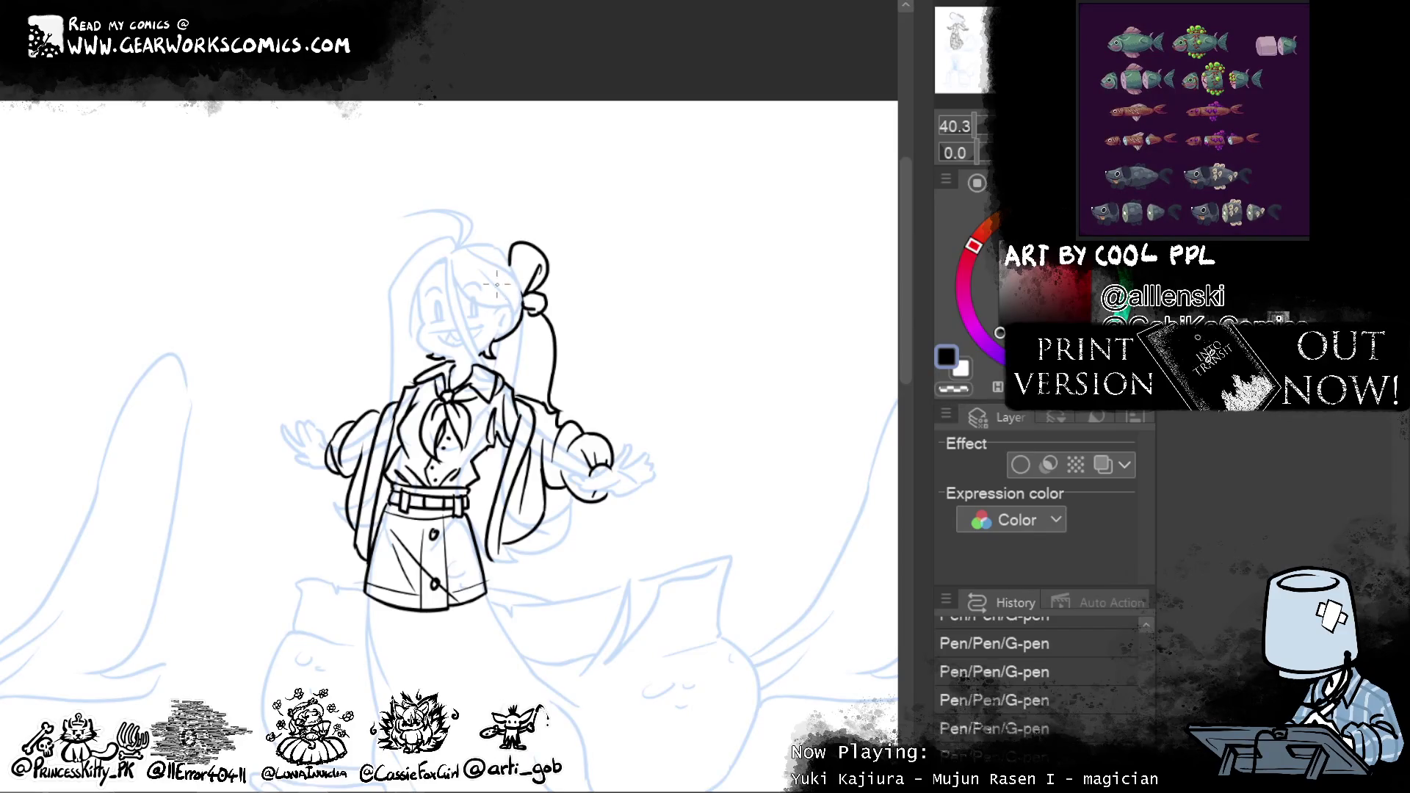
pyautogui.moveTo(507, 342); pyautogui.dragTo(515, 390)
pyautogui.hotkey('ctrl', 'z')
pyautogui.moveTo(501, 336); pyautogui.dragTo(504, 385)
pyautogui.moveTo(531, 388); pyautogui.dragTo(530, 331)
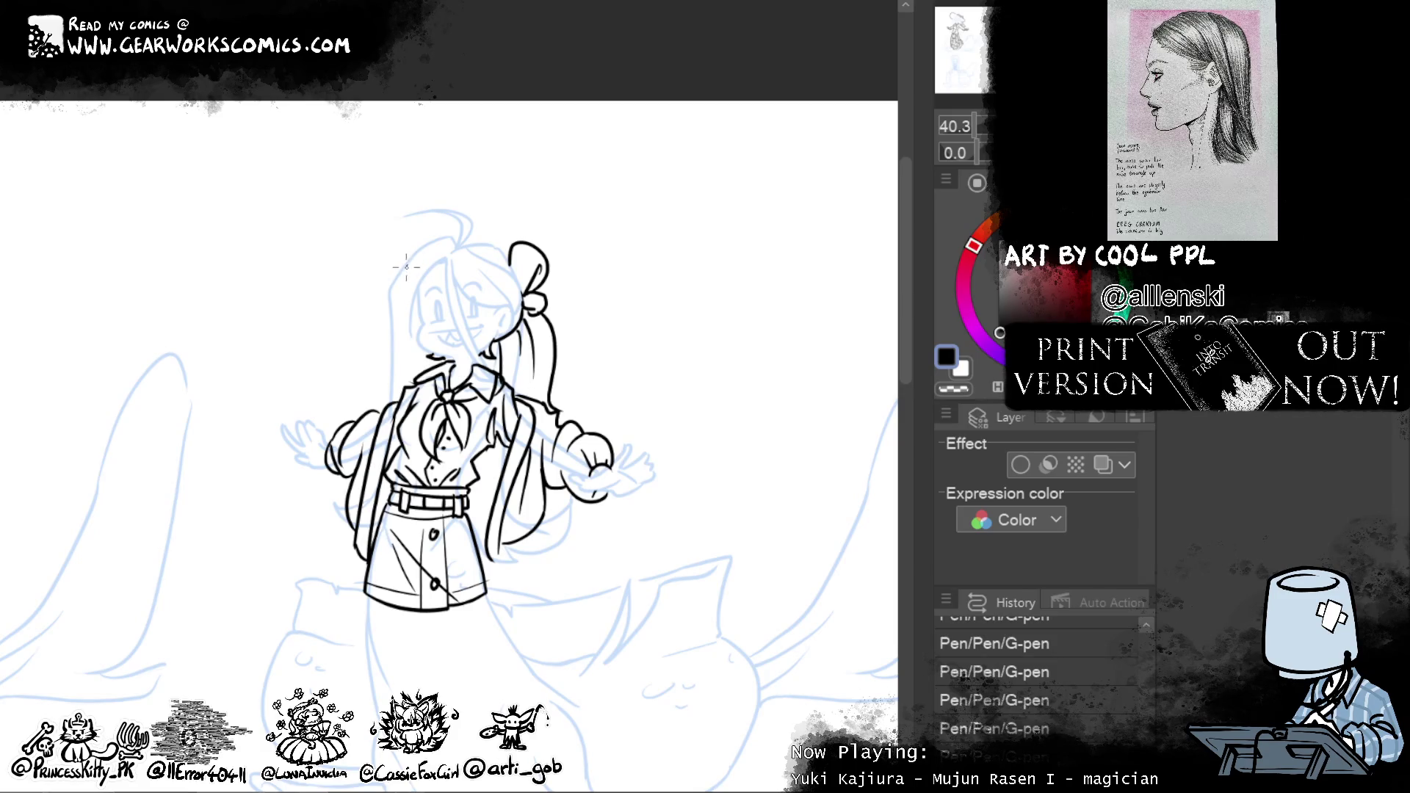
pyautogui.moveTo(406, 264); pyautogui.dragTo(395, 351)
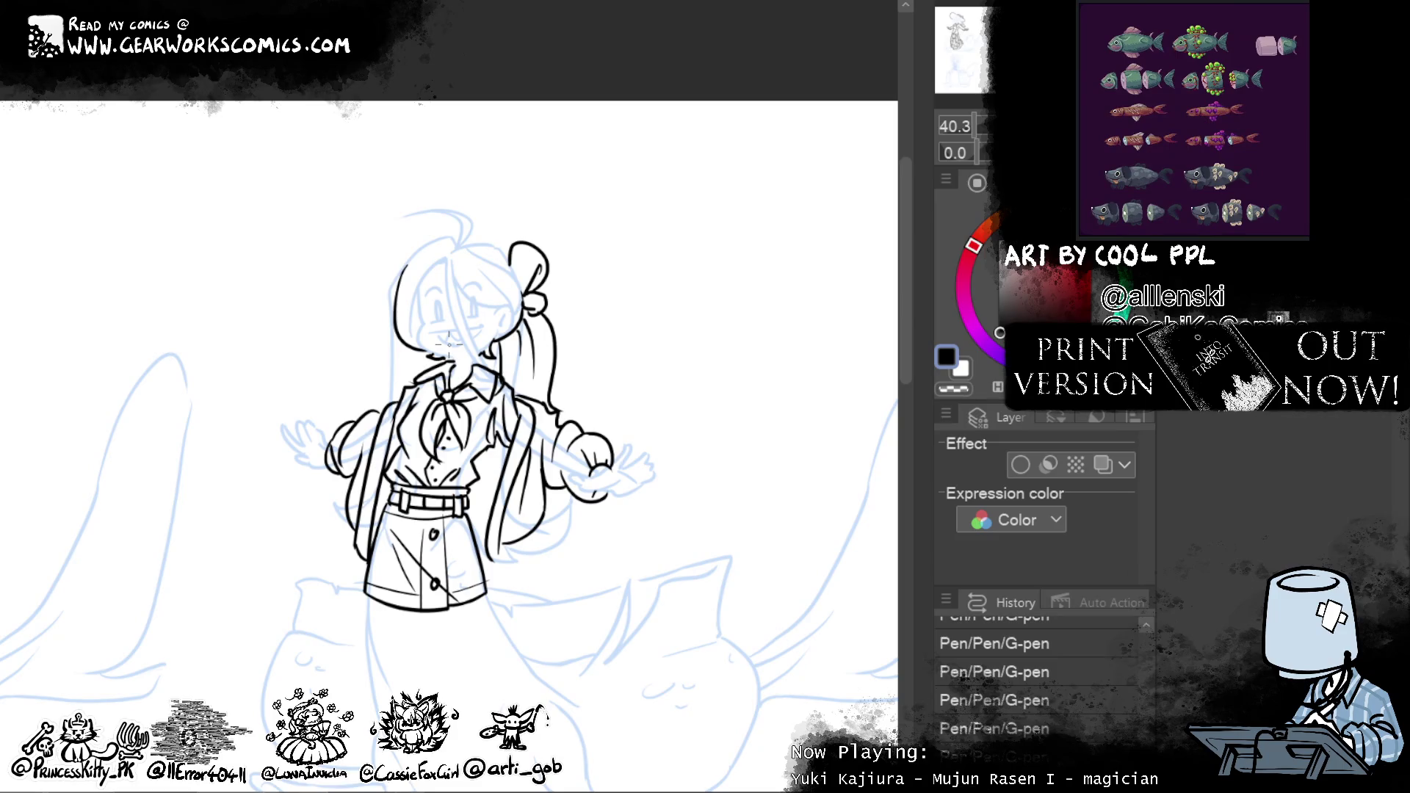
# Enable Layer color on the sketch layer and erase small bits of the hair and collar lines
pyautogui.click(1103, 464)
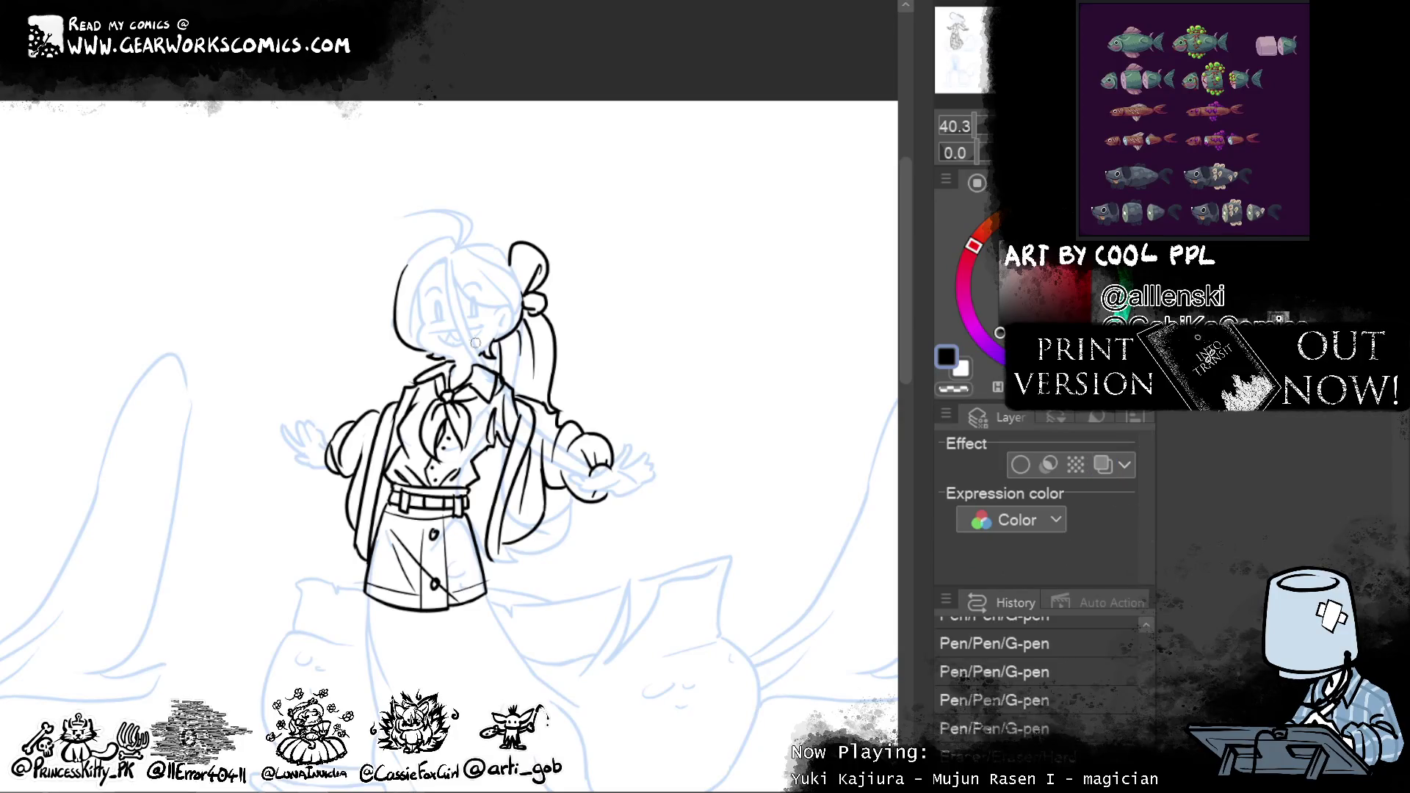
pyautogui.moveTo(489, 373); pyautogui.dragTo(449, 306)
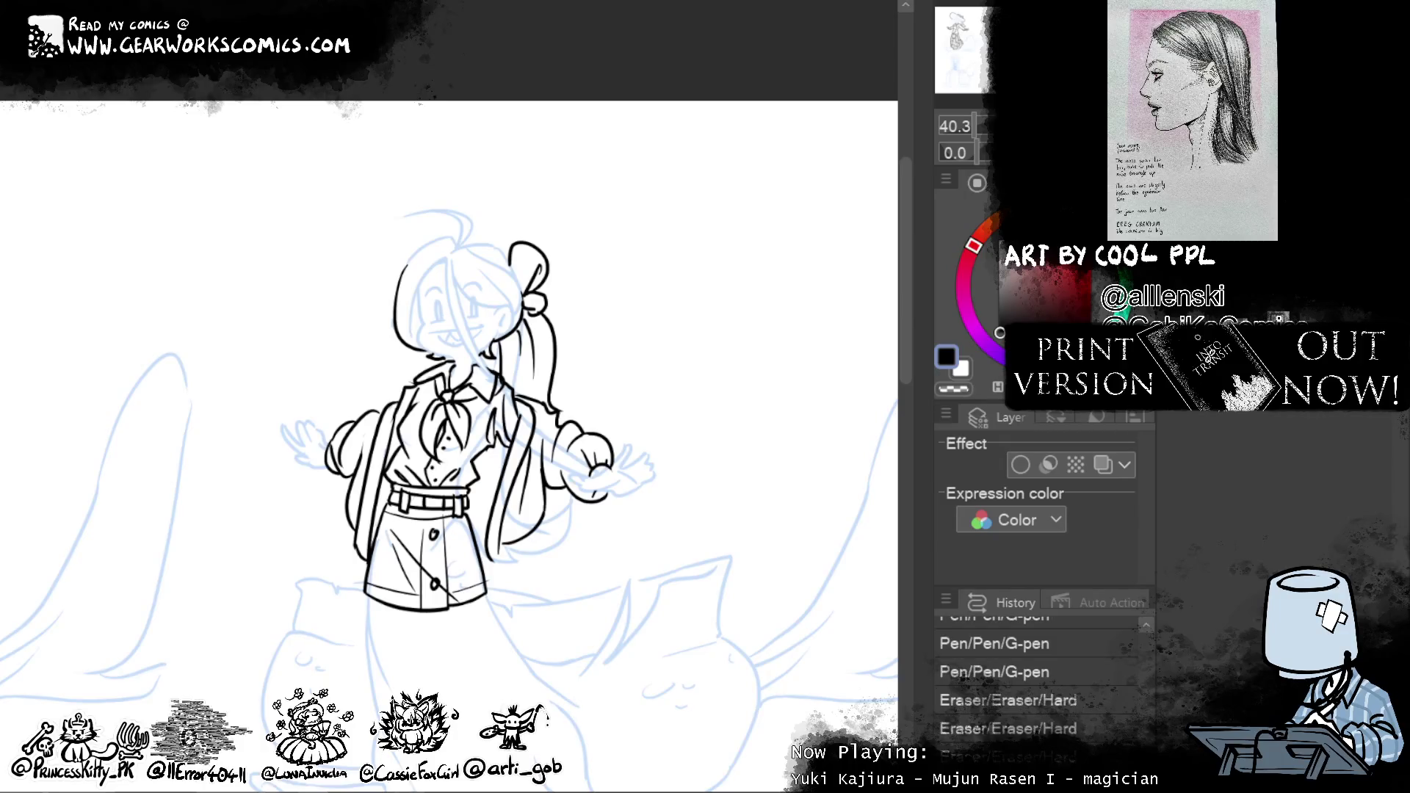
pyautogui.moveTo(489, 368)
pyautogui.mouseDown()
pyautogui.moveTo(479, 381)
pyautogui.moveTo(532, 399)
pyautogui.moveTo(498, 380)
pyautogui.mouseUp()
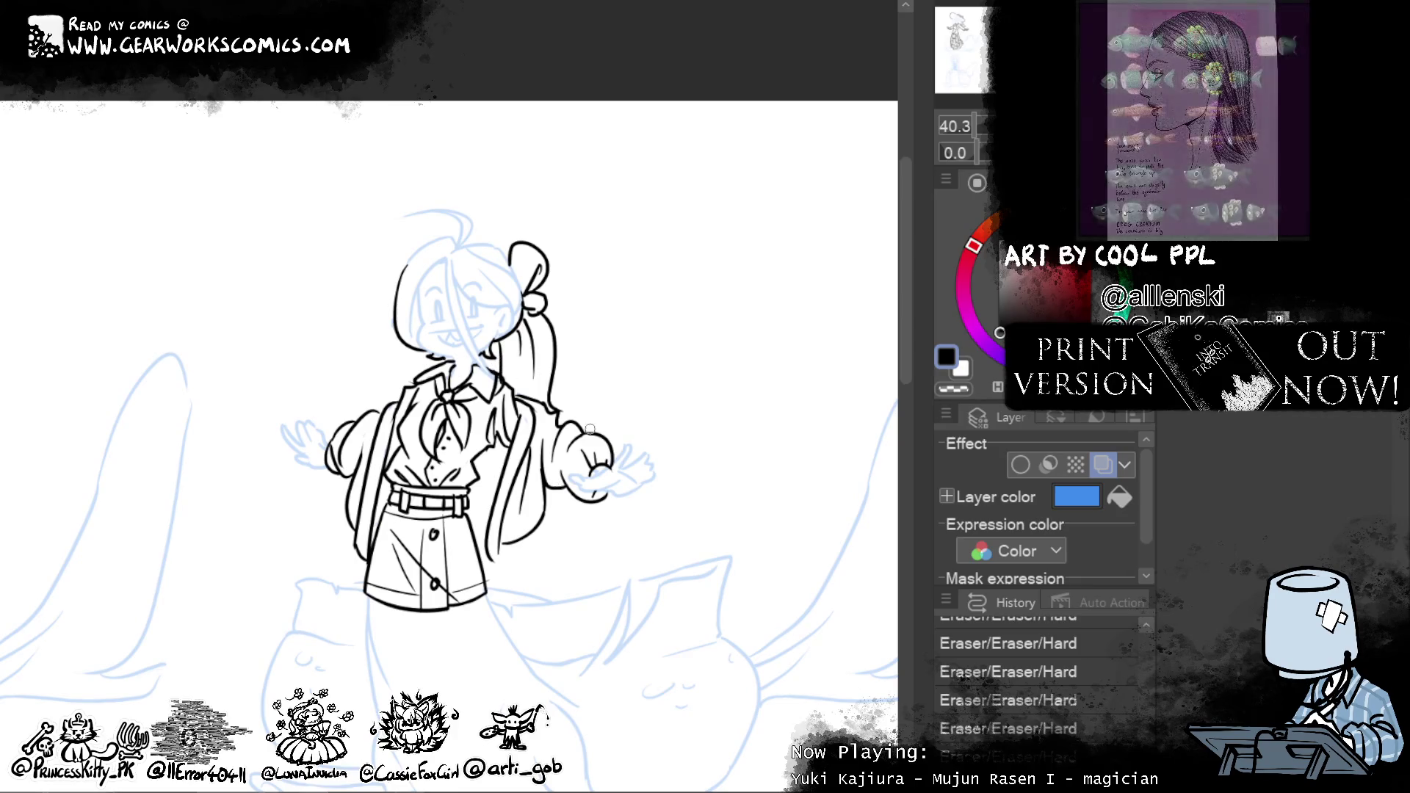
pyautogui.moveTo(765, 363); pyautogui.dragTo(764, 259)
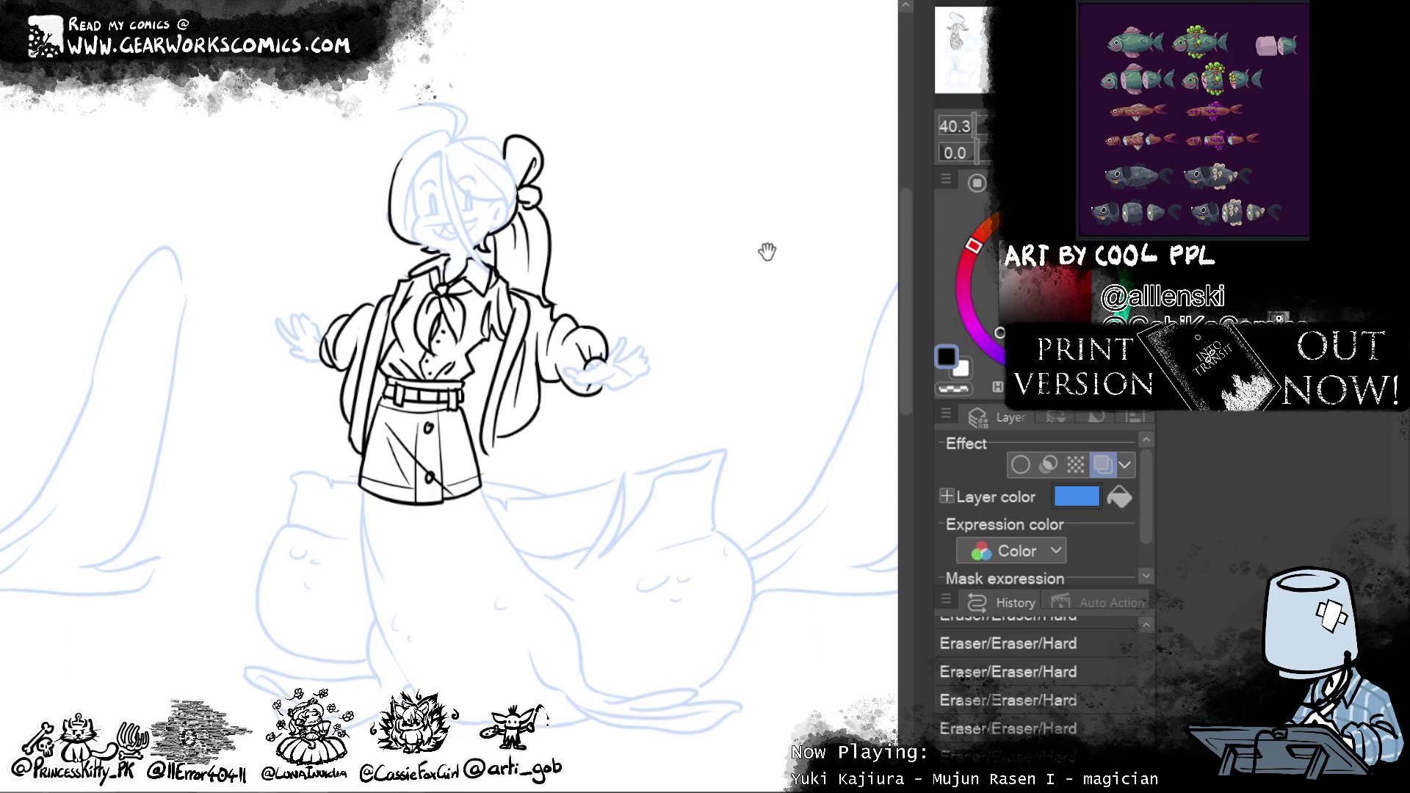
pyautogui.hotkey('alt', '[')
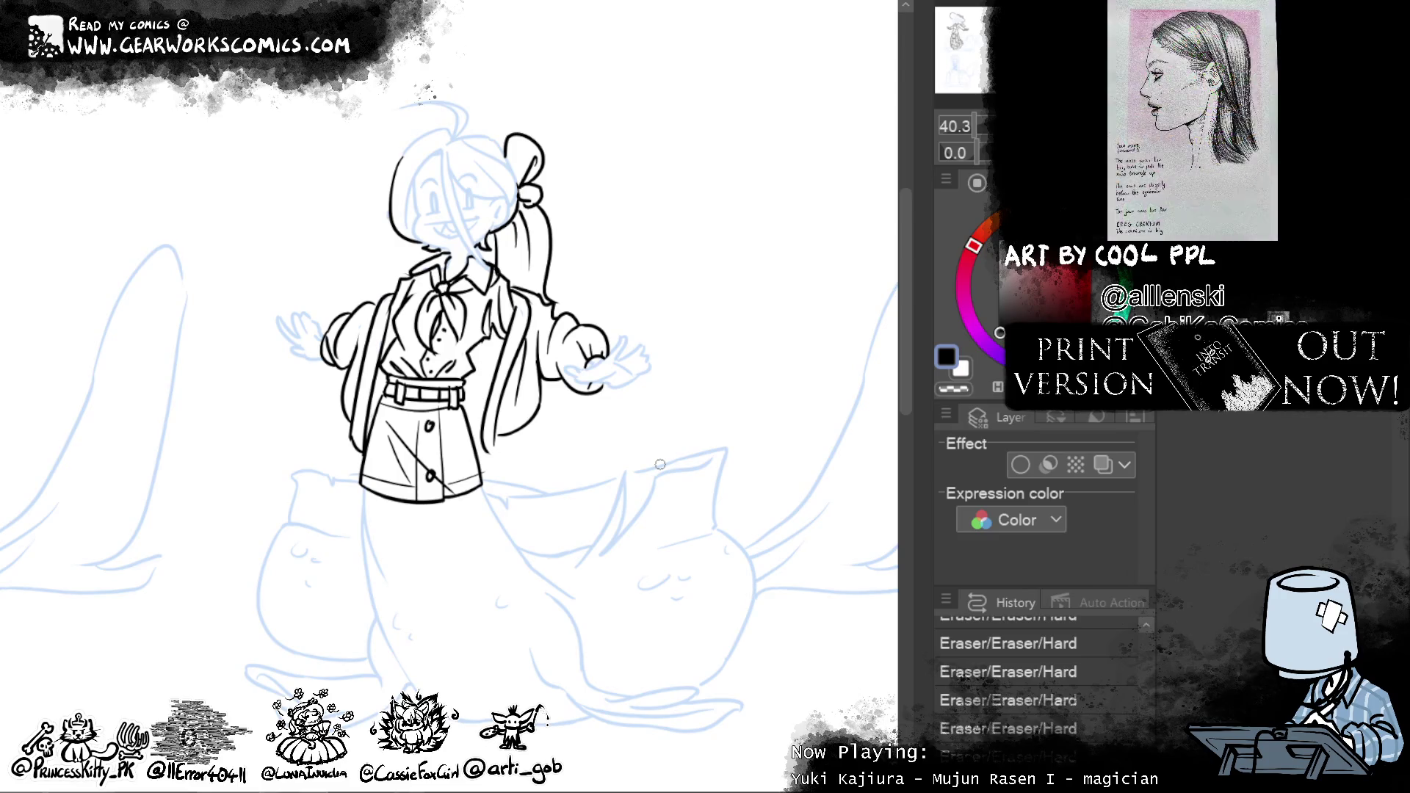
pyautogui.moveTo(747, 513); pyautogui.dragTo(764, 646)
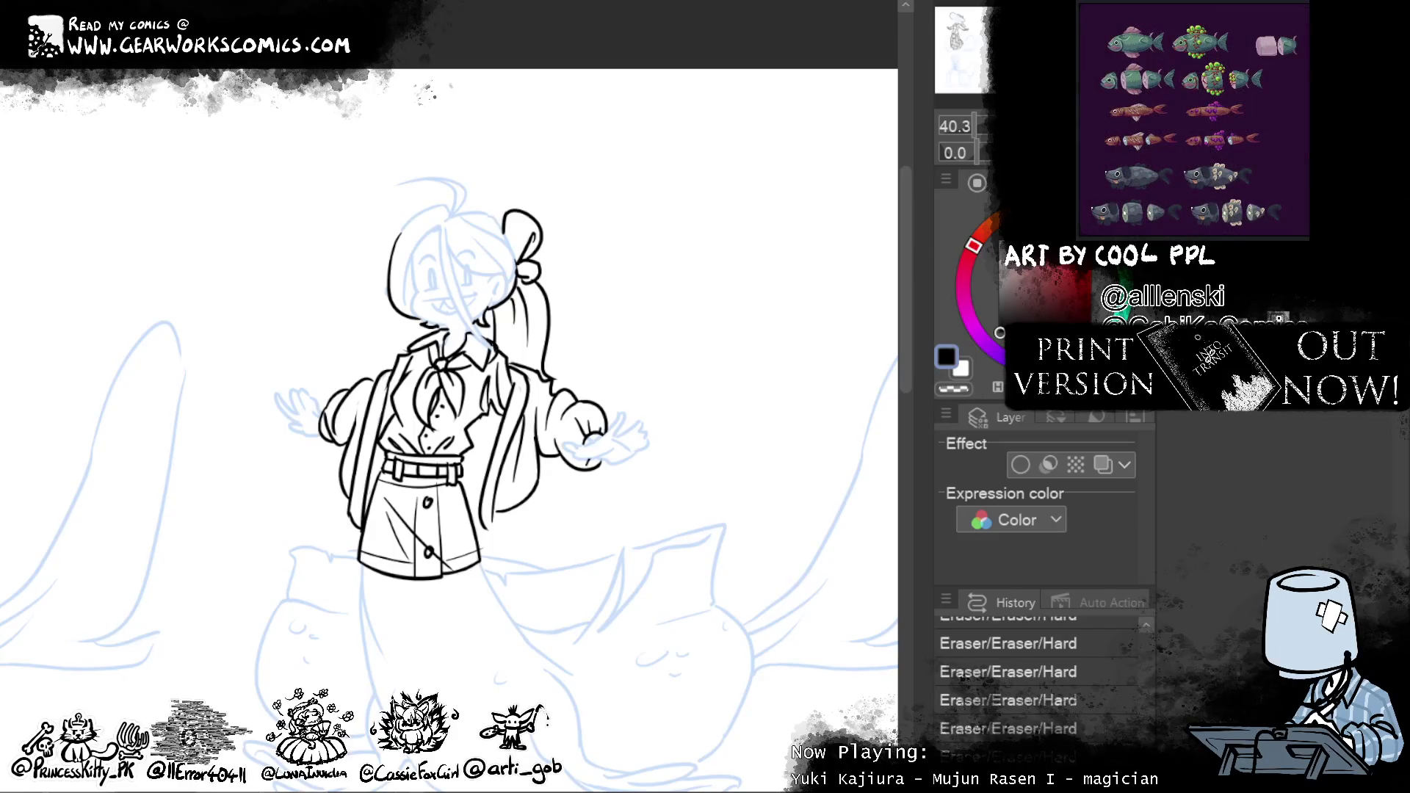
pyautogui.hotkey('alt', ']')
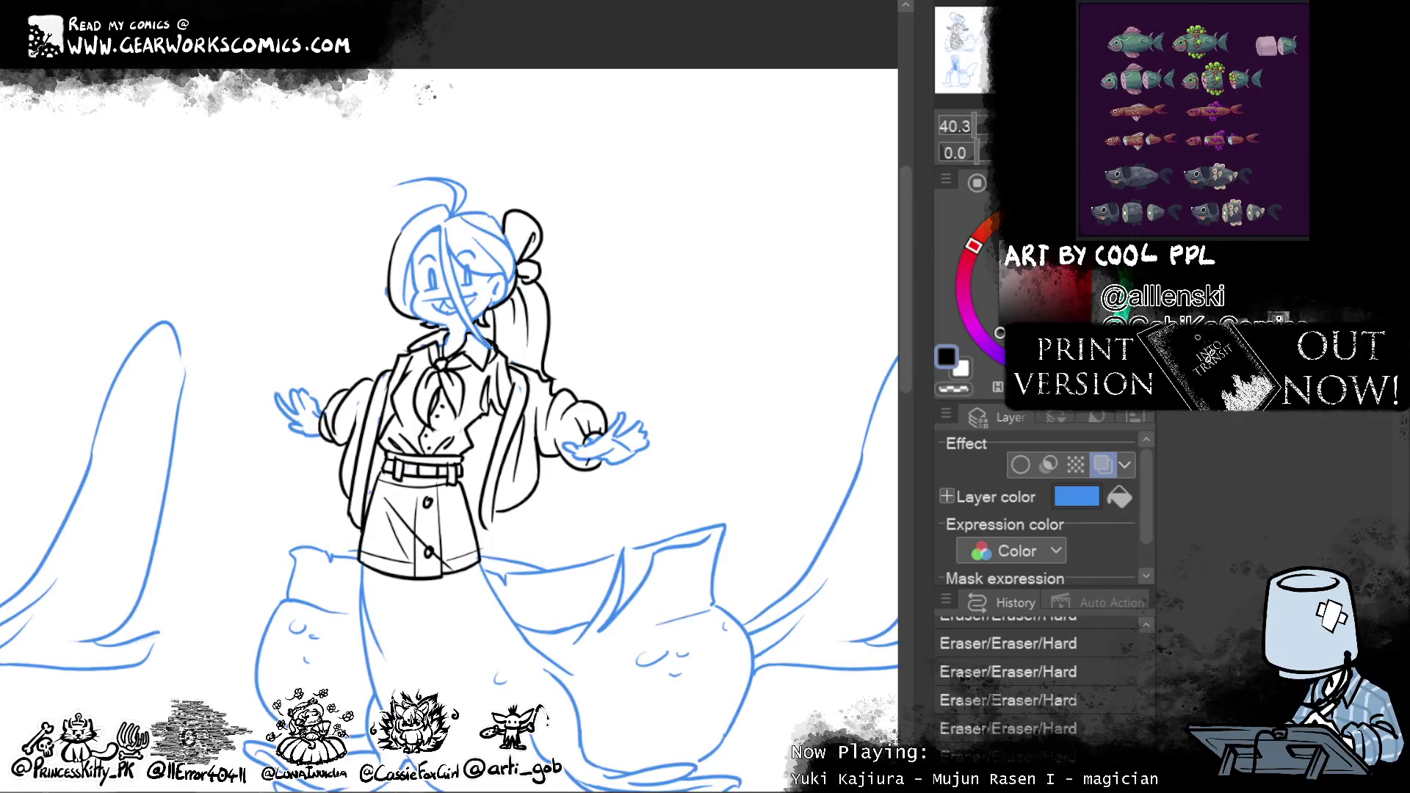
# Turn off the Layer color tint so the sketch shows black, and erase two spots on the head
pyautogui.click(1104, 465)
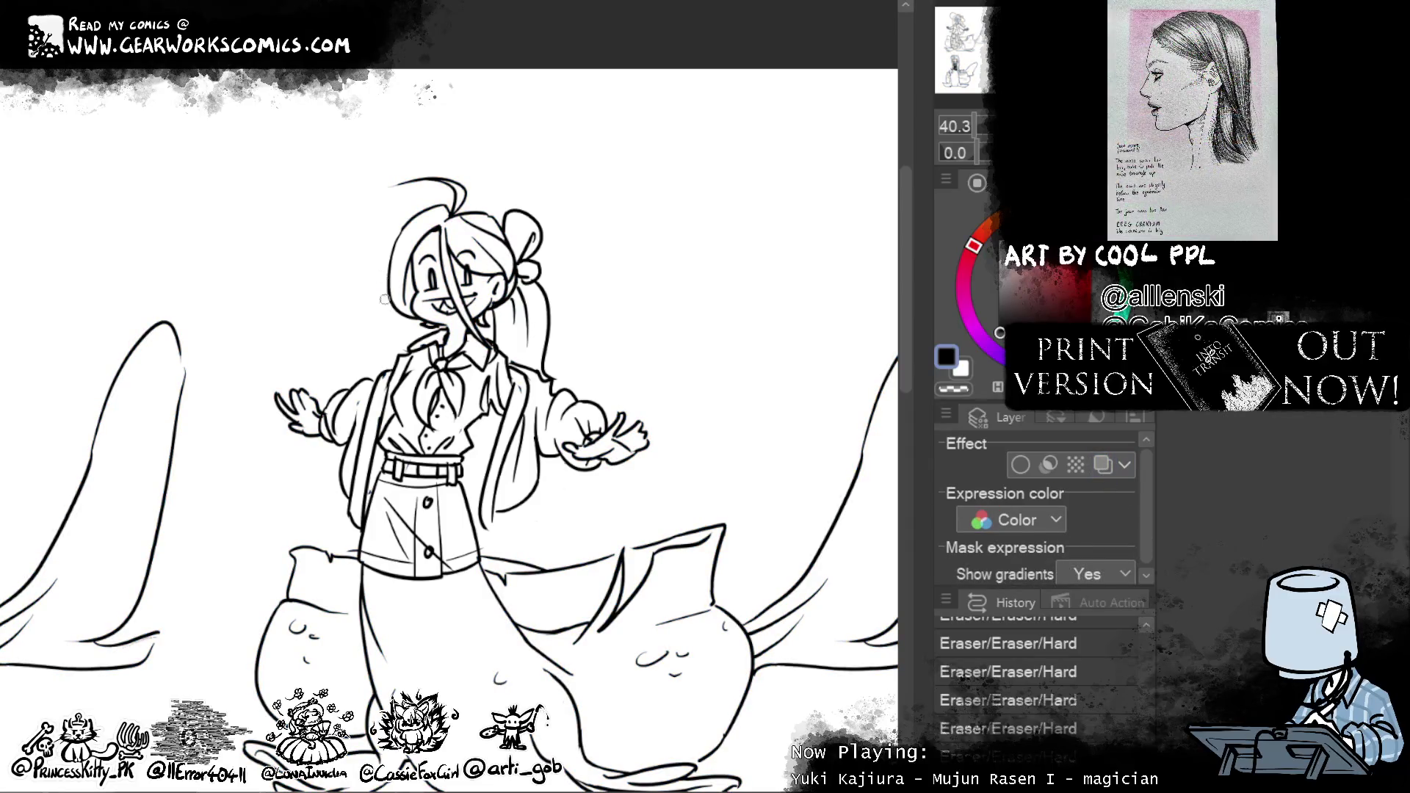
pyautogui.click(410, 207)
pyautogui.click(413, 229)
pyautogui.click(399, 240)
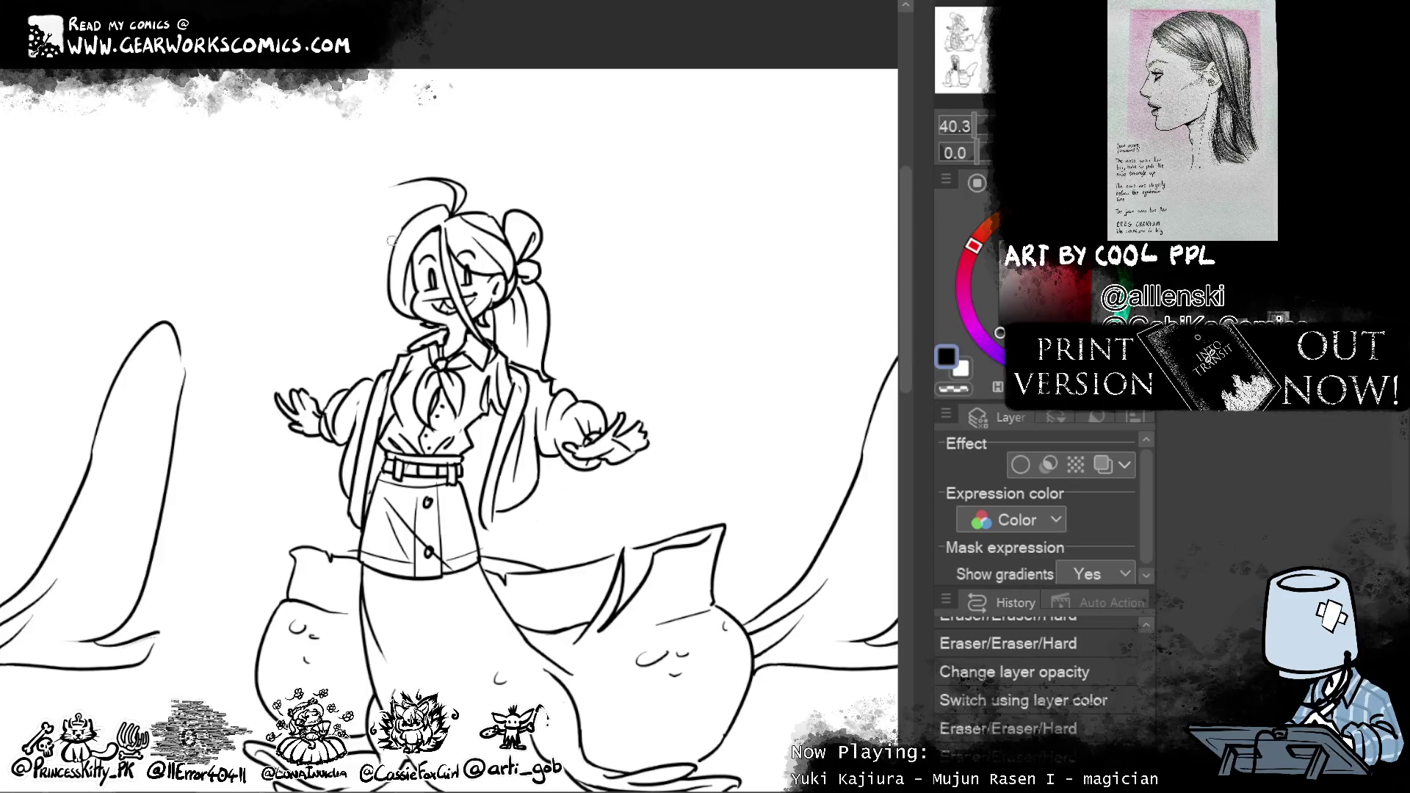
pyautogui.click(419, 205)
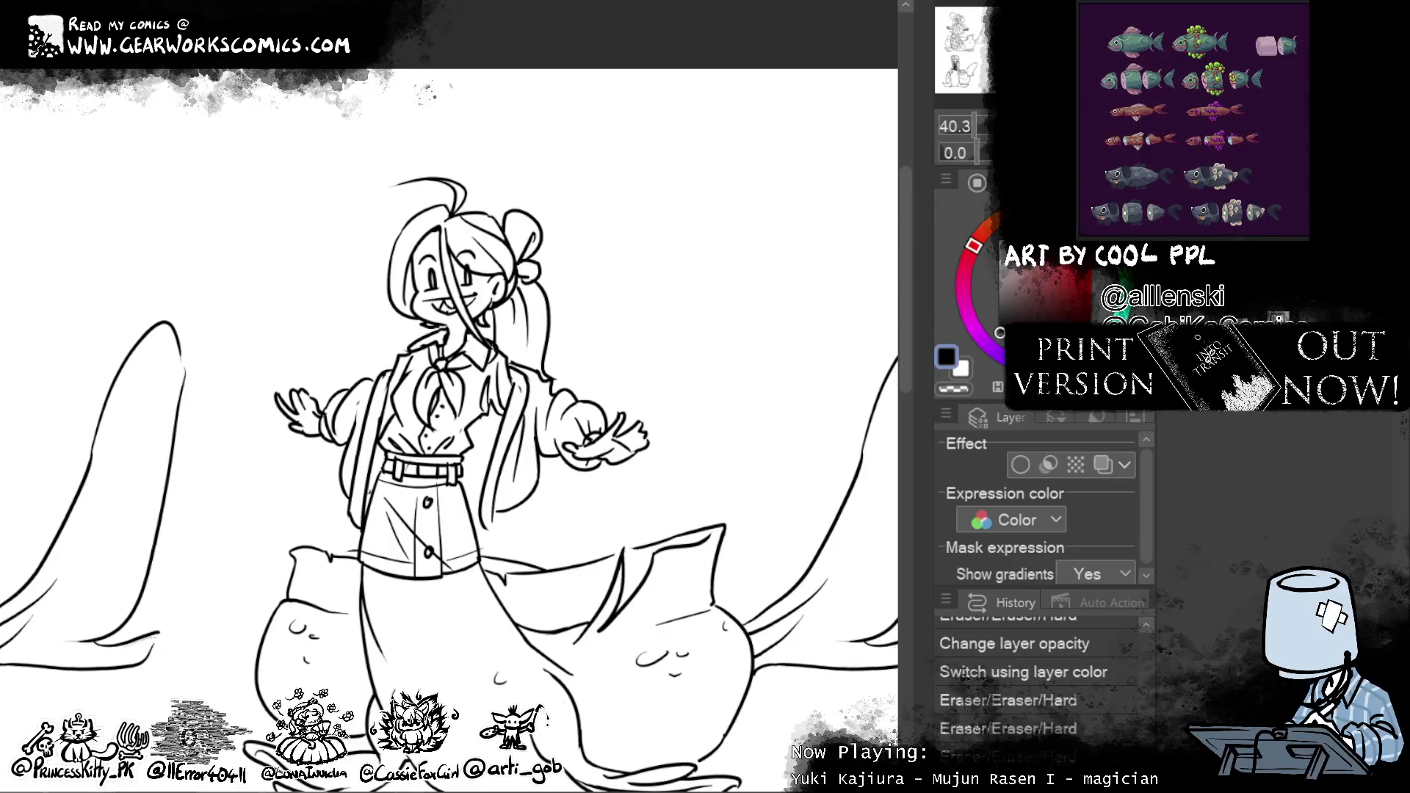
pyautogui.scroll(-3, 450, 398)
pyautogui.scroll(-2, 449, 396)
pyautogui.scroll(-2, 449, 397)
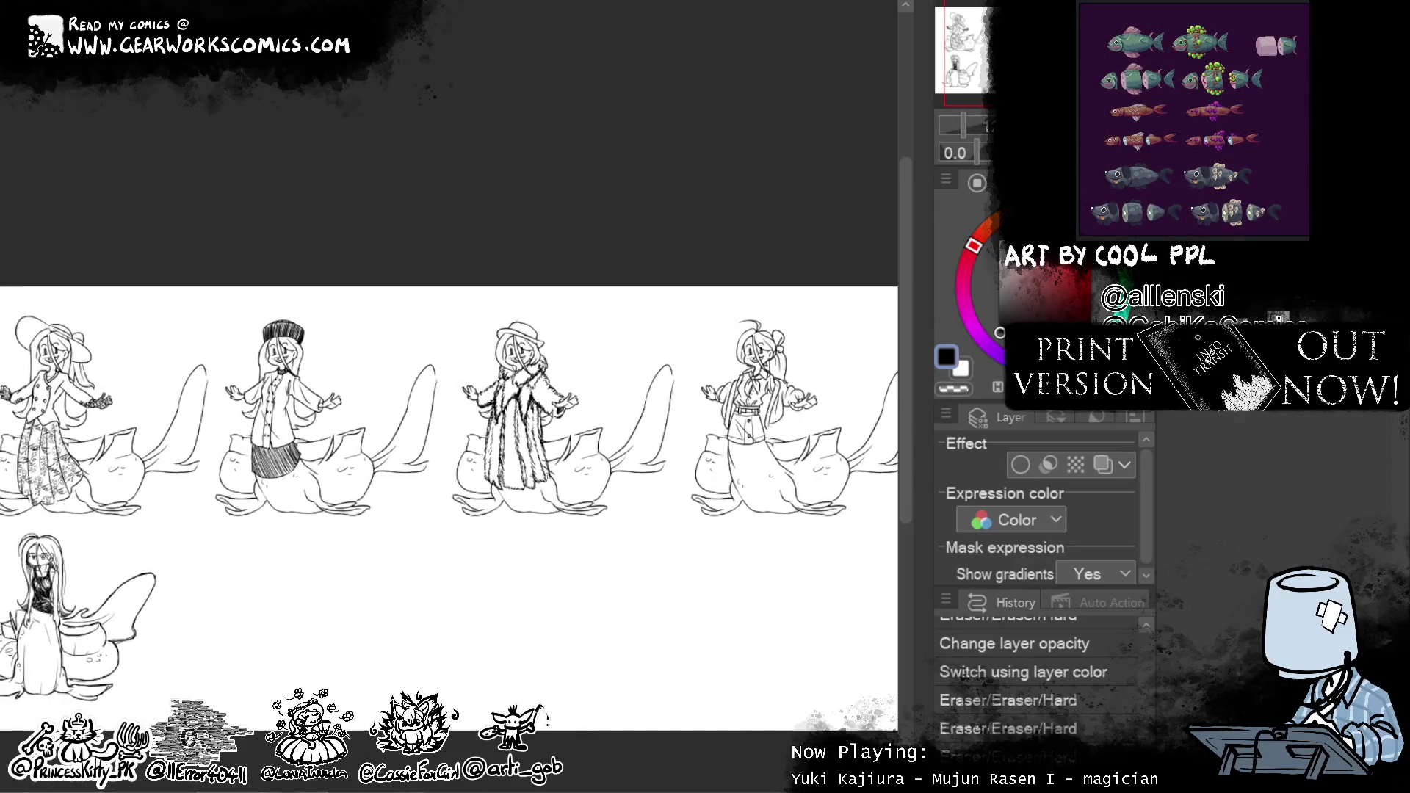
# Pan to show the whole sheet and enlarge the canvas via the canvas size dialog
pyautogui.moveTo(834, 214); pyautogui.dragTo(889, 171)
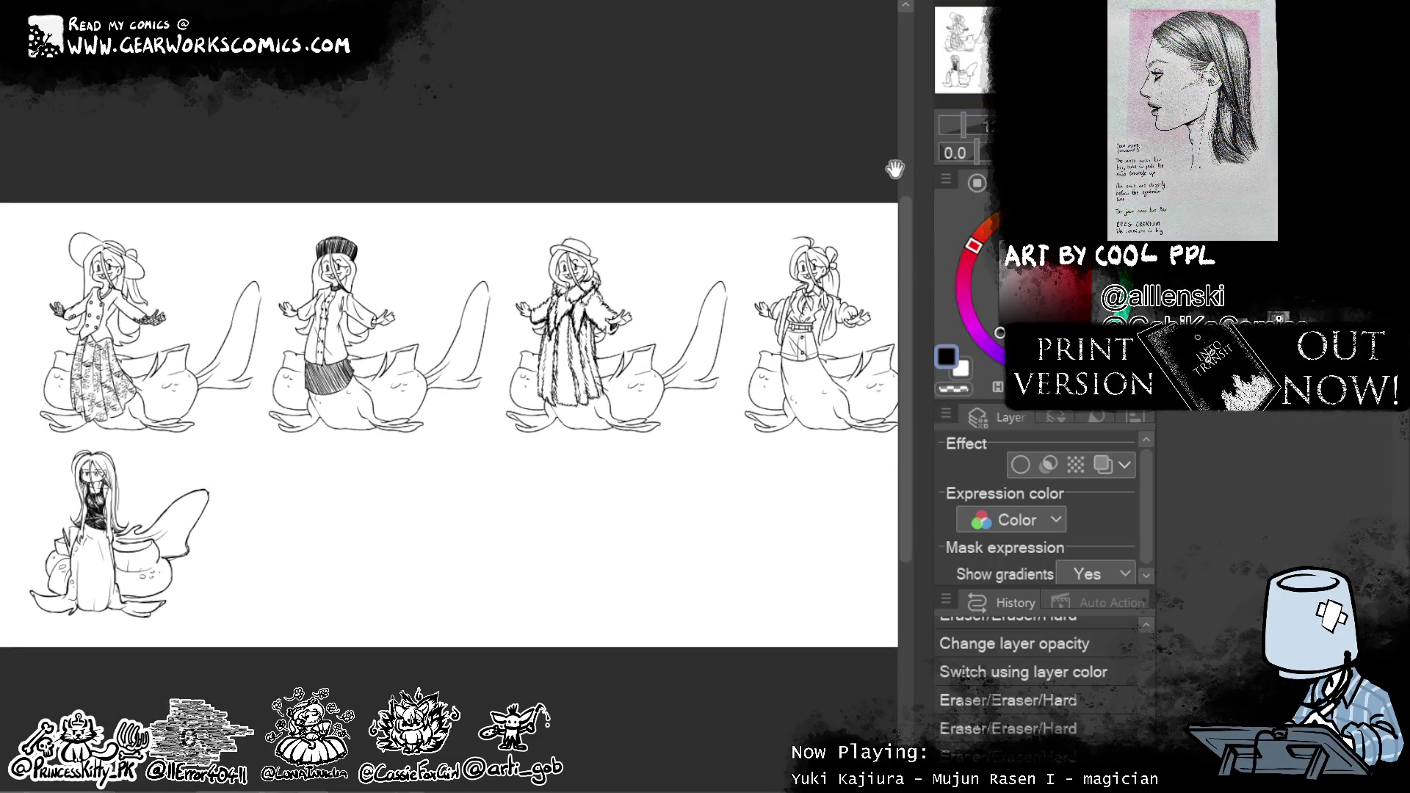
pyautogui.scroll(3, 978, 159)
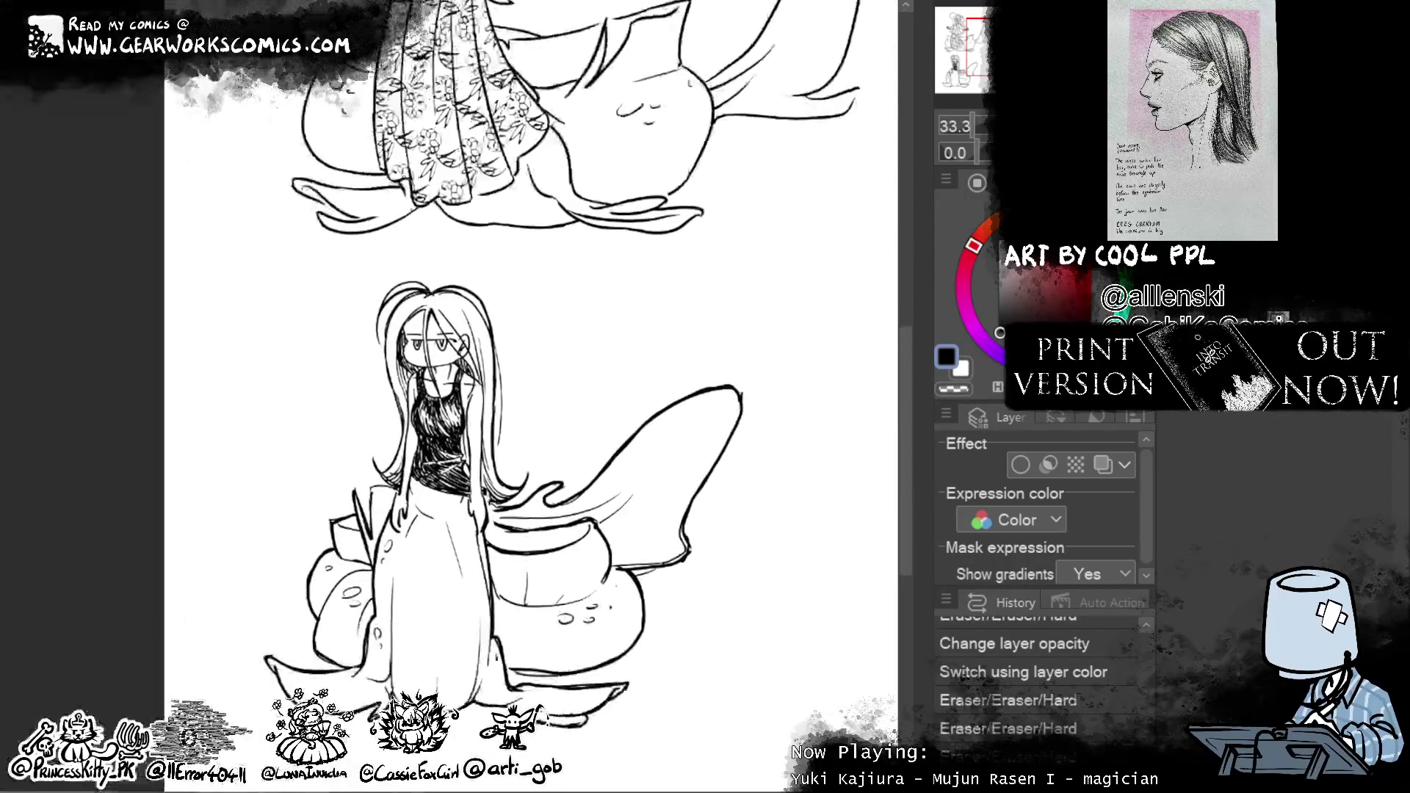
pyautogui.moveTo(760, 385); pyautogui.dragTo(661, 437)
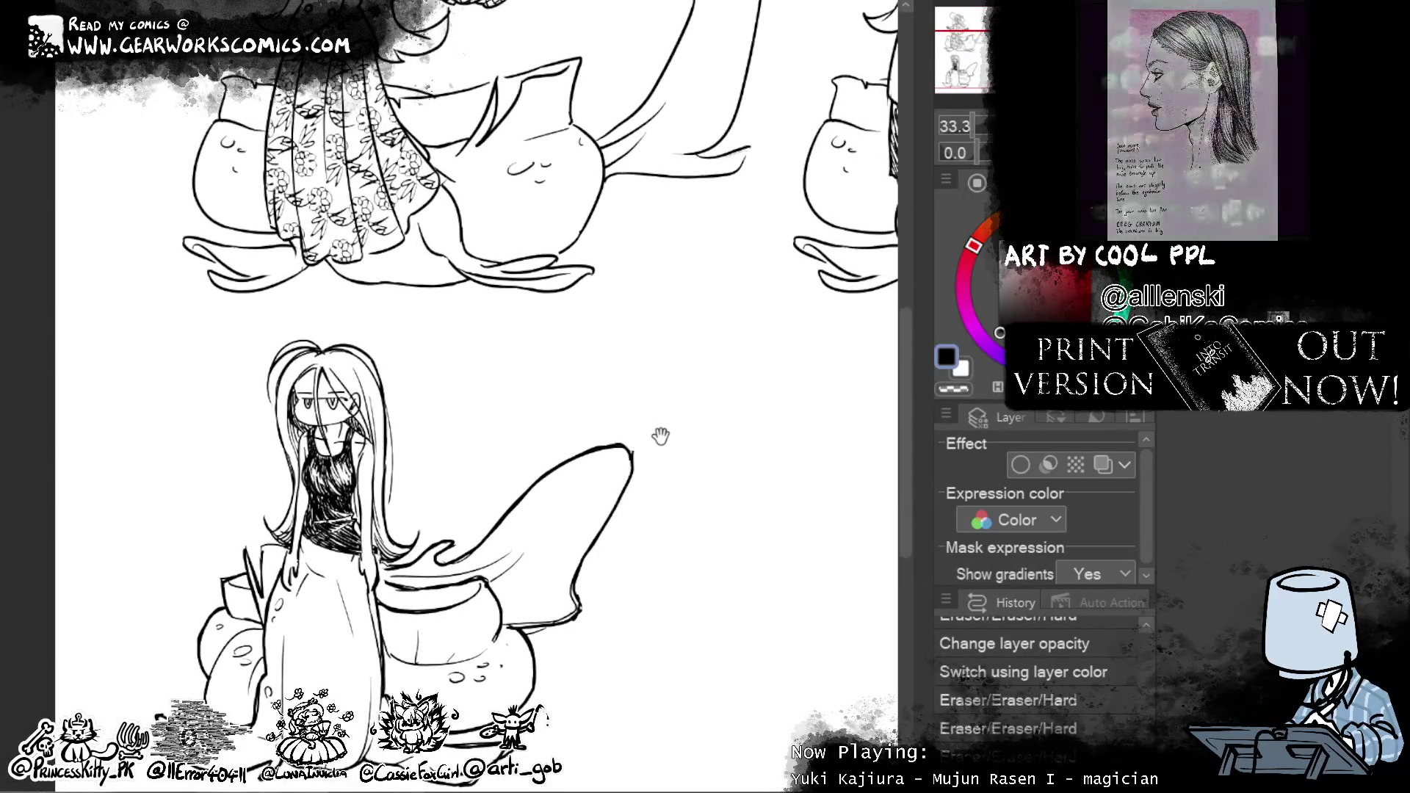
pyautogui.scroll(-3, 706, 215)
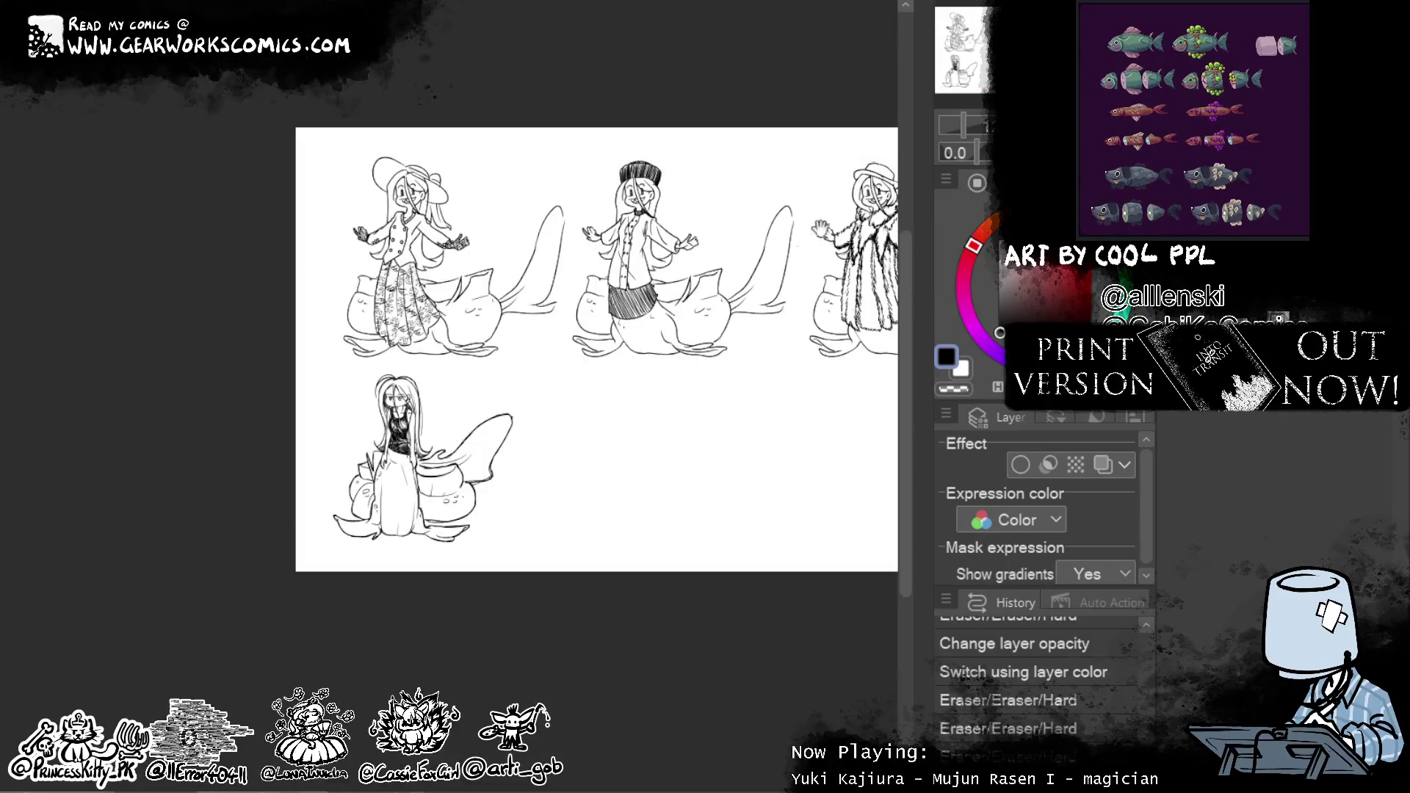
pyautogui.moveTo(706, 214)
pyautogui.mouseDown()
pyautogui.moveTo(809, 232)
pyautogui.moveTo(548, 235)
pyautogui.mouseUp()
pyautogui.scroll(1, 809, 232)
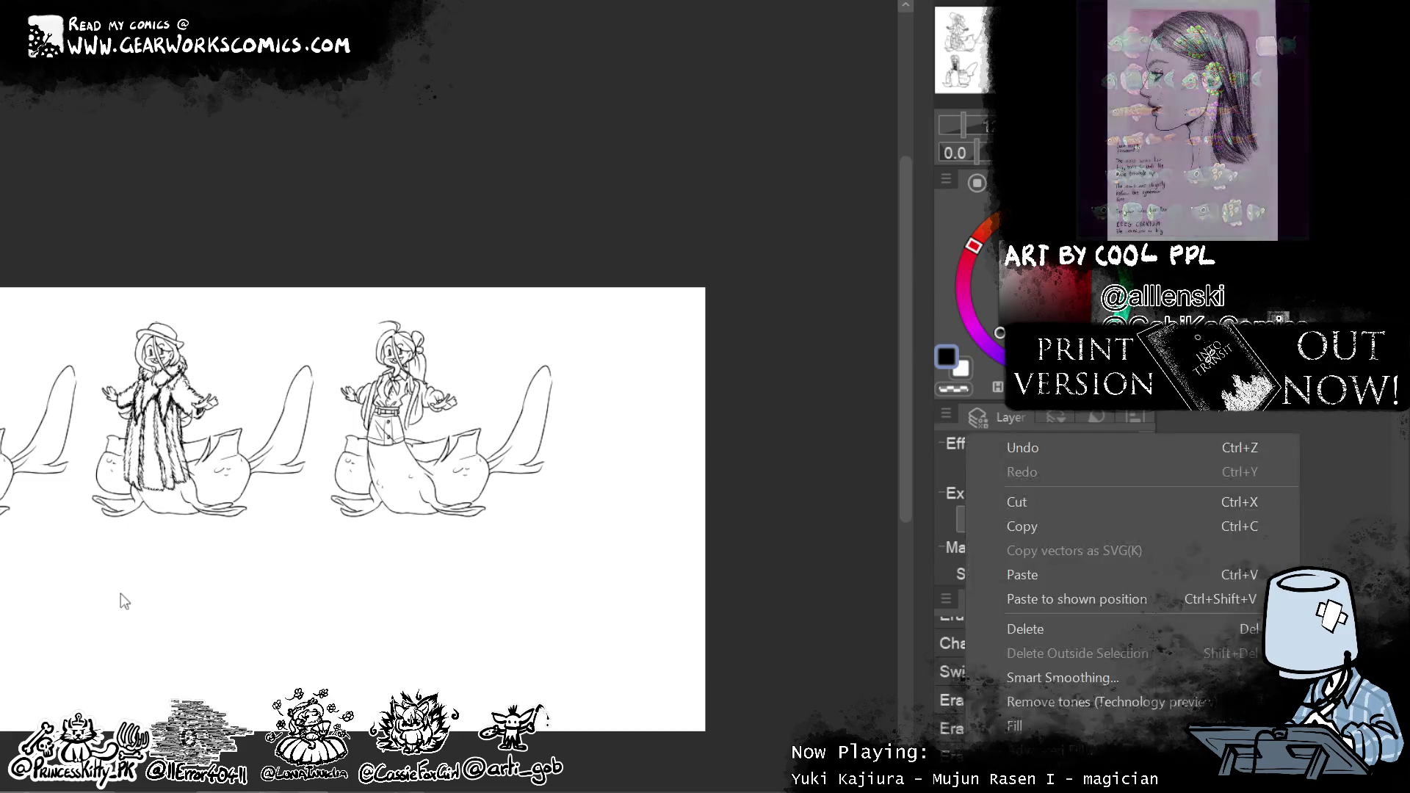
pyautogui.hotkey('ctrl', 'alt', 'c')
pyautogui.click(1364, 484)
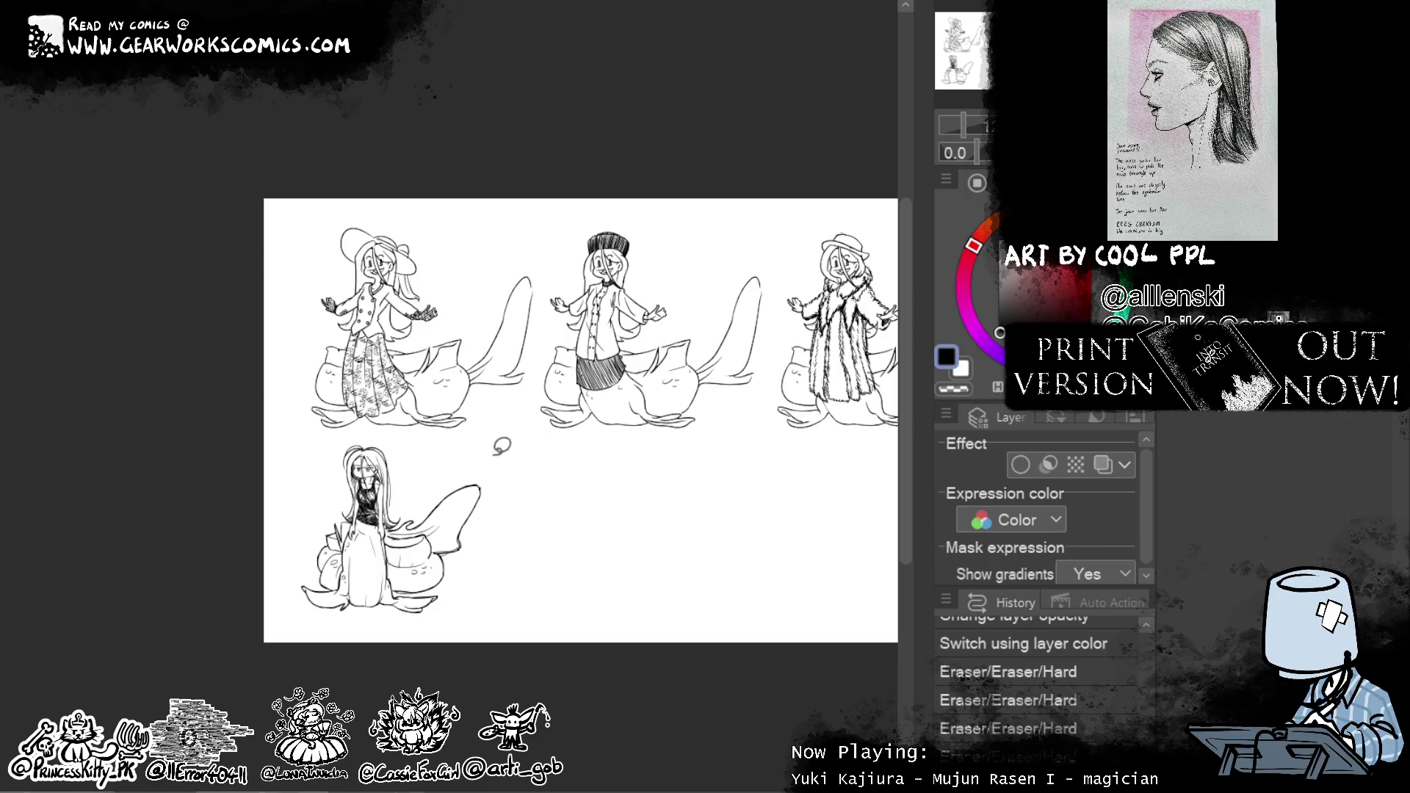
# Lasso the fifth character below the row and start transforming it
pyautogui.moveTo(502, 448)
pyautogui.mouseDown()
pyautogui.moveTo(375, 432)
pyautogui.moveTo(560, 617)
pyautogui.moveTo(573, 548)
pyautogui.mouseUp()
pyautogui.click(522, 682)
# Move the fifth character up into the end of the top row, commit it, and widen the canvas
pyautogui.moveTo(812, 529)
pyautogui.mouseDown()
pyautogui.moveTo(220, 567)
pyautogui.moveTo(661, 518)
pyautogui.mouseUp()
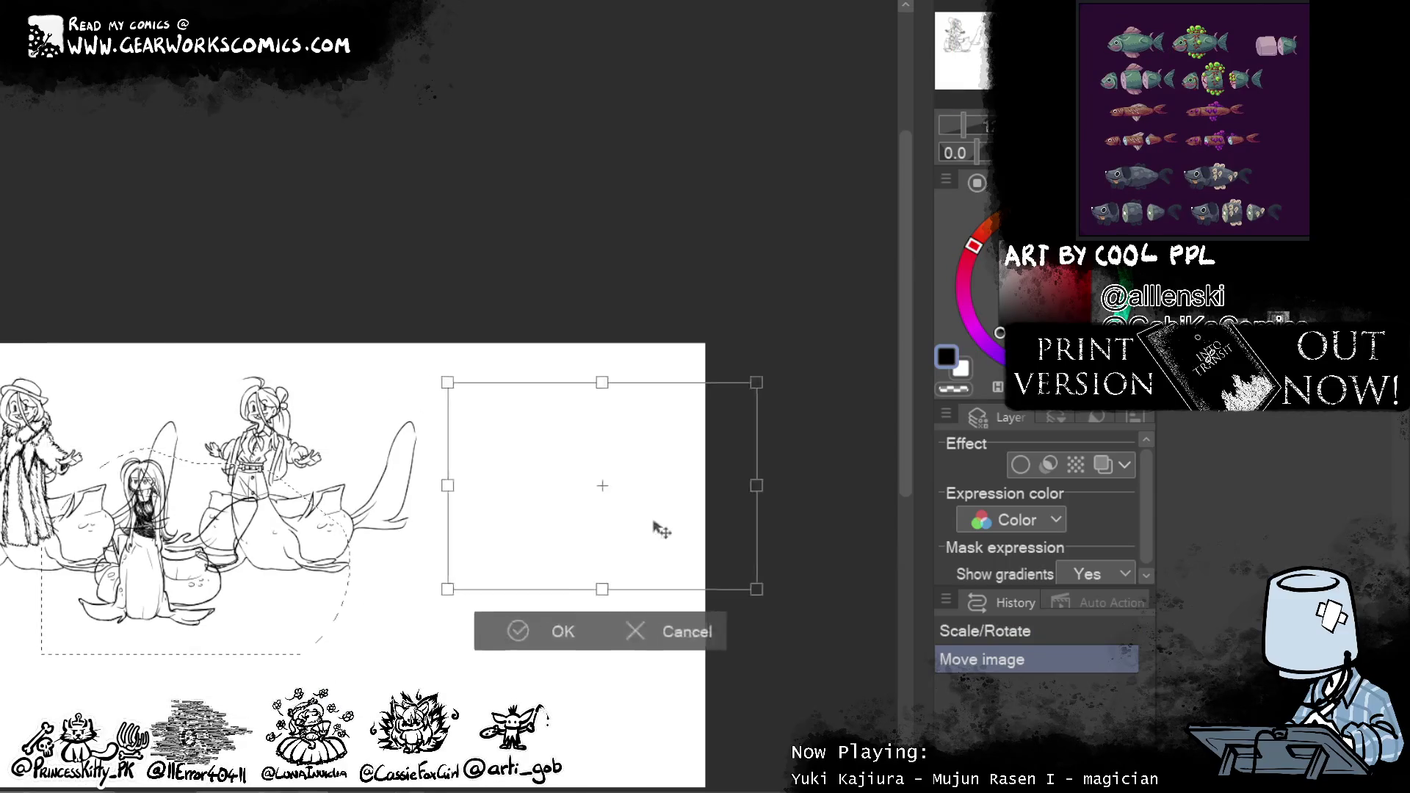
pyautogui.moveTo(254, 519); pyautogui.dragTo(642, 525)
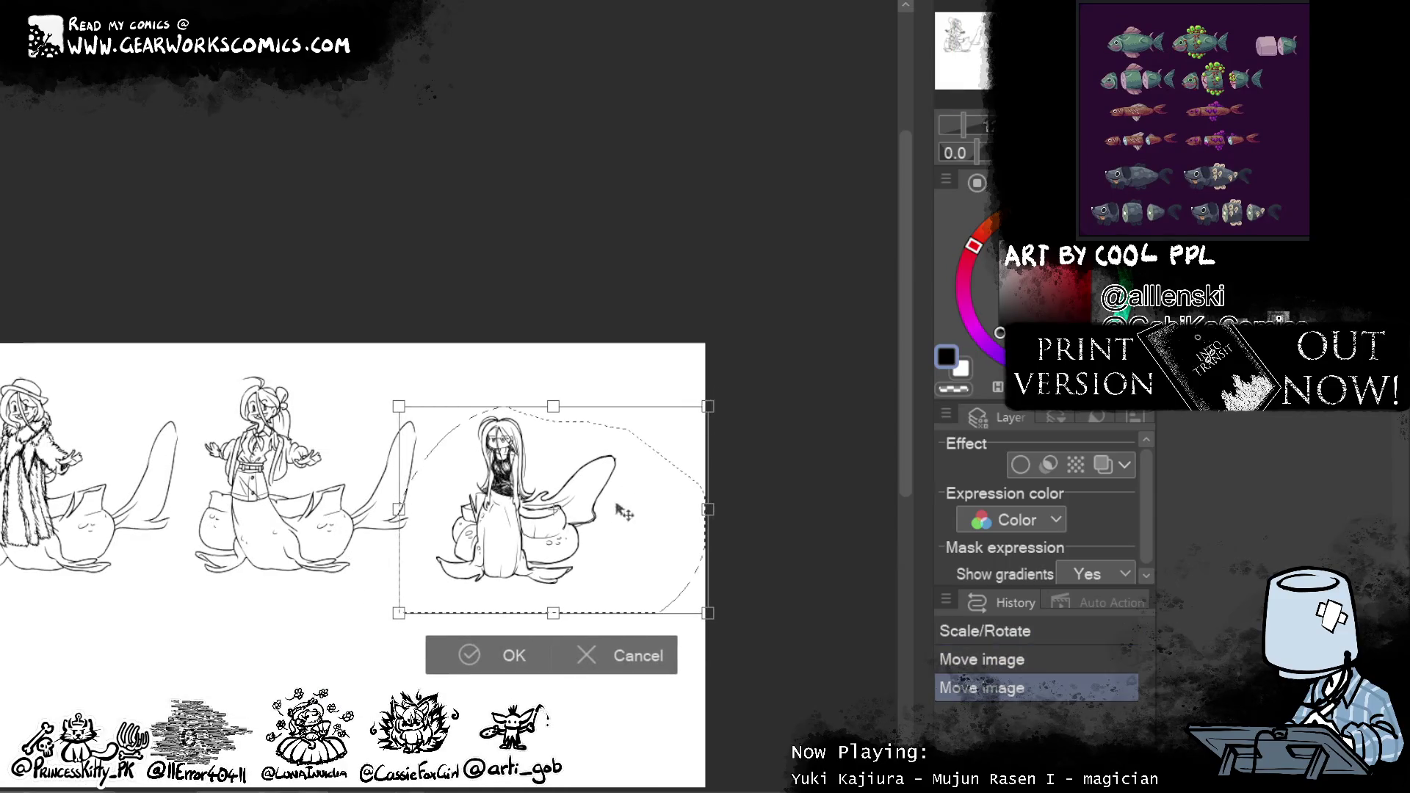
pyautogui.moveTo(496, 508); pyautogui.dragTo(507, 493)
pyautogui.click(510, 655)
pyautogui.moveTo(441, 540); pyautogui.dragTo(143, 276)
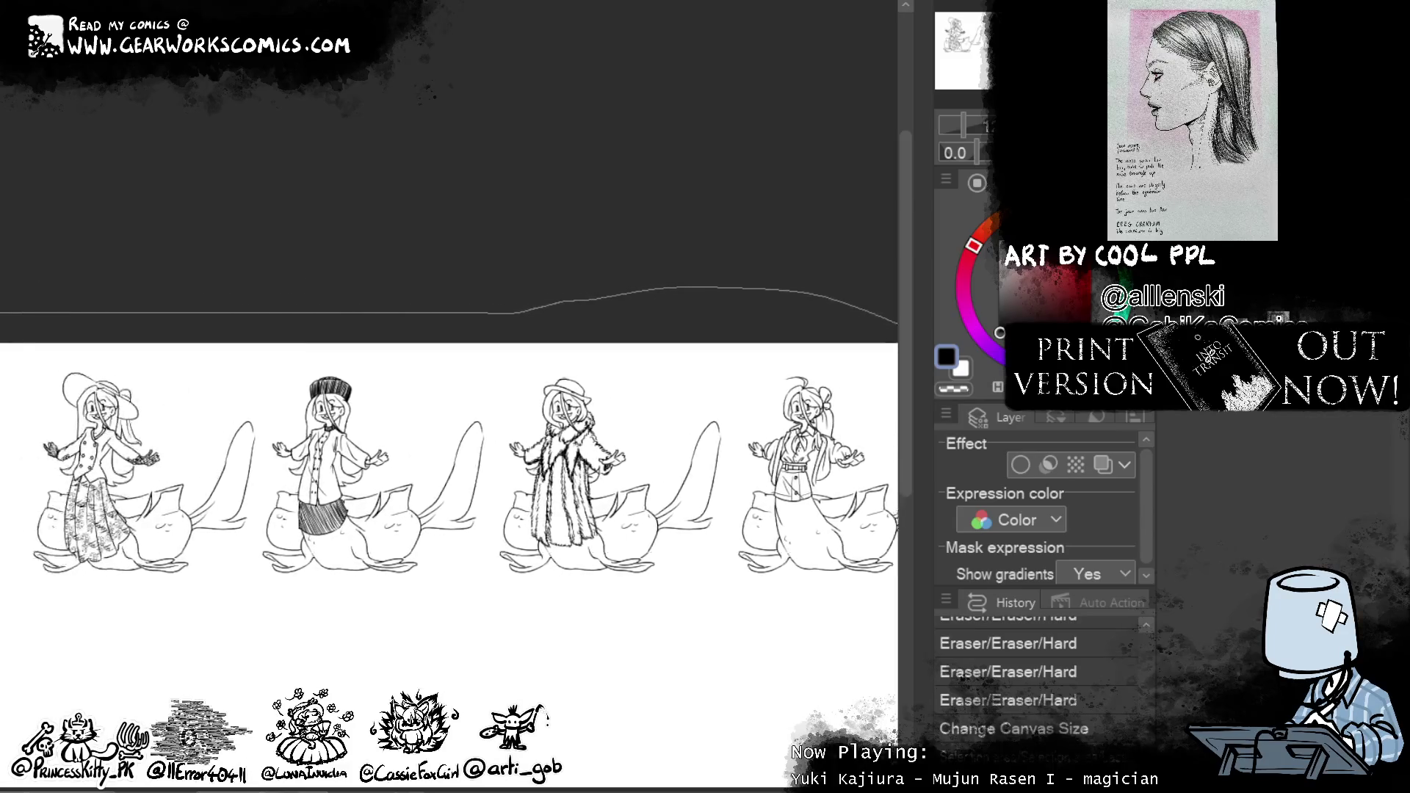
# Lasso the middle three figures and start a Scale/Rotate transform, cancelling an unwanted squeeze
pyautogui.moveTo(723, 540); pyautogui.dragTo(364, 662)
pyautogui.moveTo(388, 213); pyautogui.dragTo(346, 214)
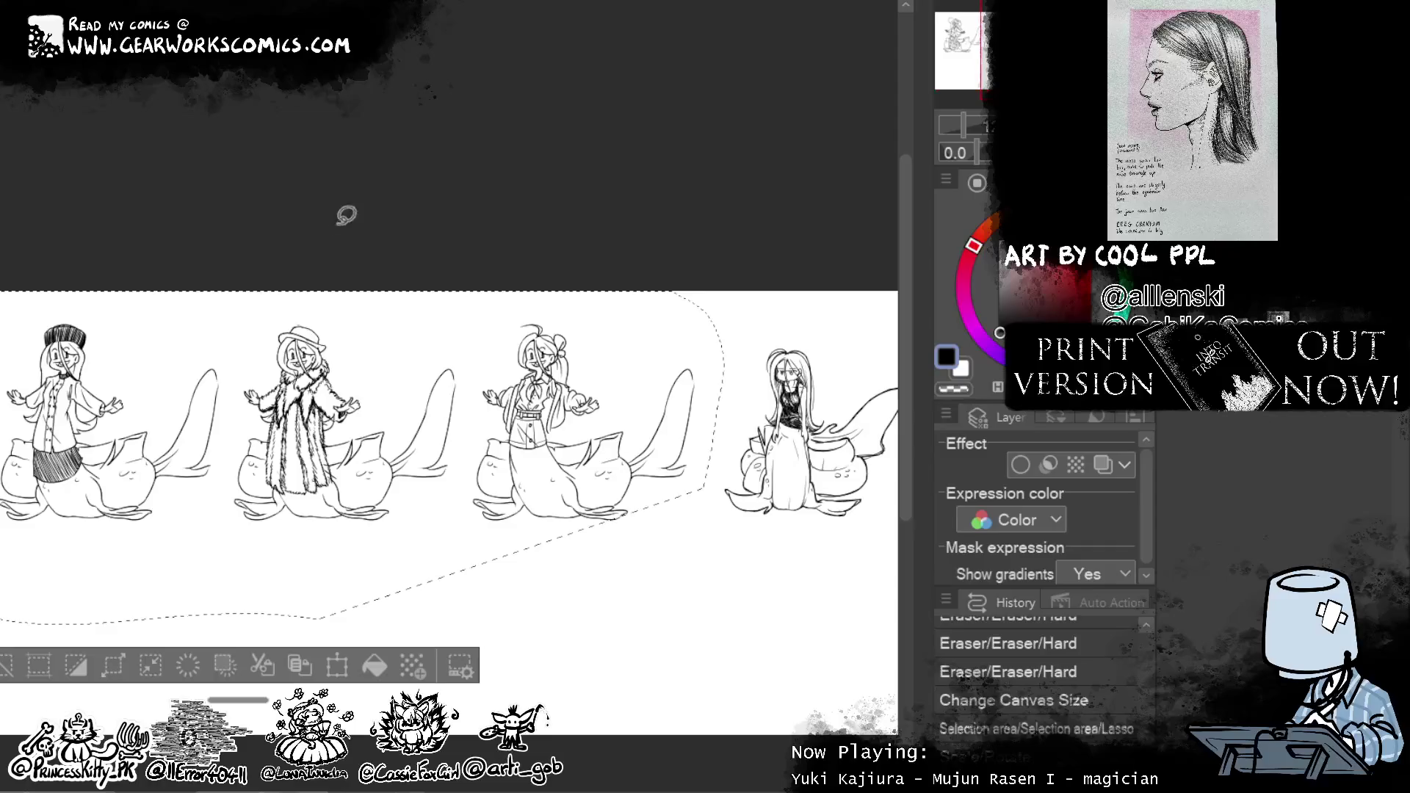
pyautogui.hotkey('ctrl', 't')
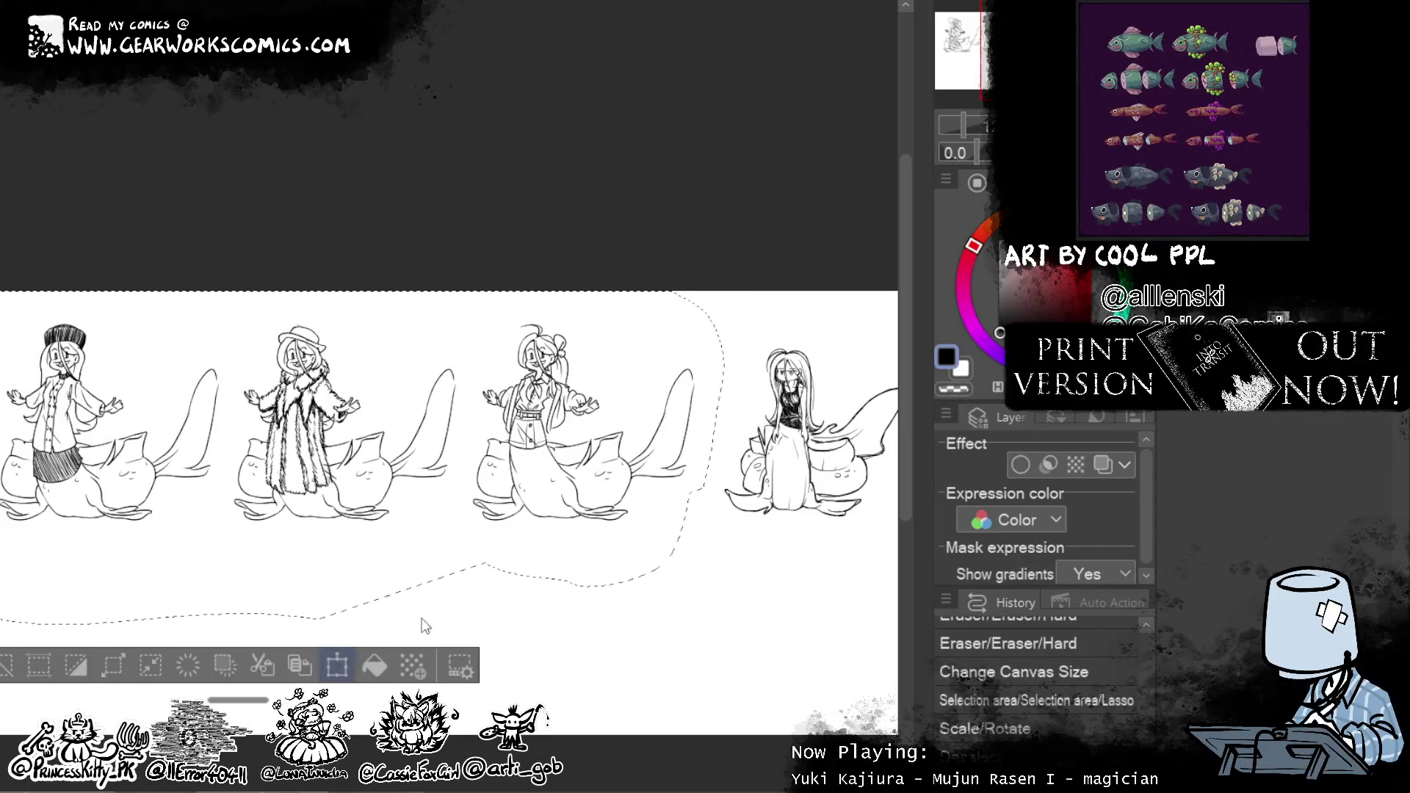
pyautogui.click(337, 666)
pyautogui.moveTo(722, 296); pyautogui.dragTo(673, 349)
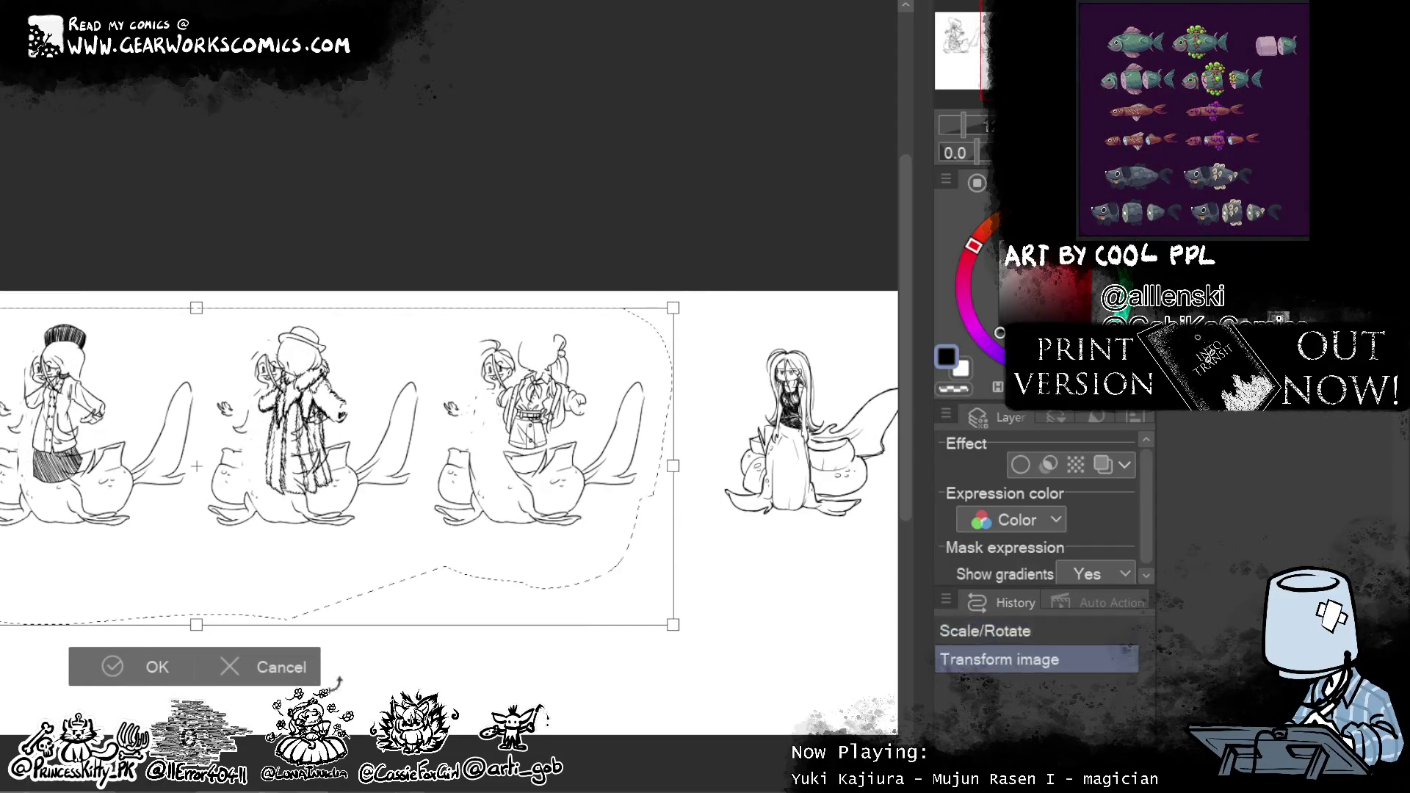
pyautogui.click(231, 667)
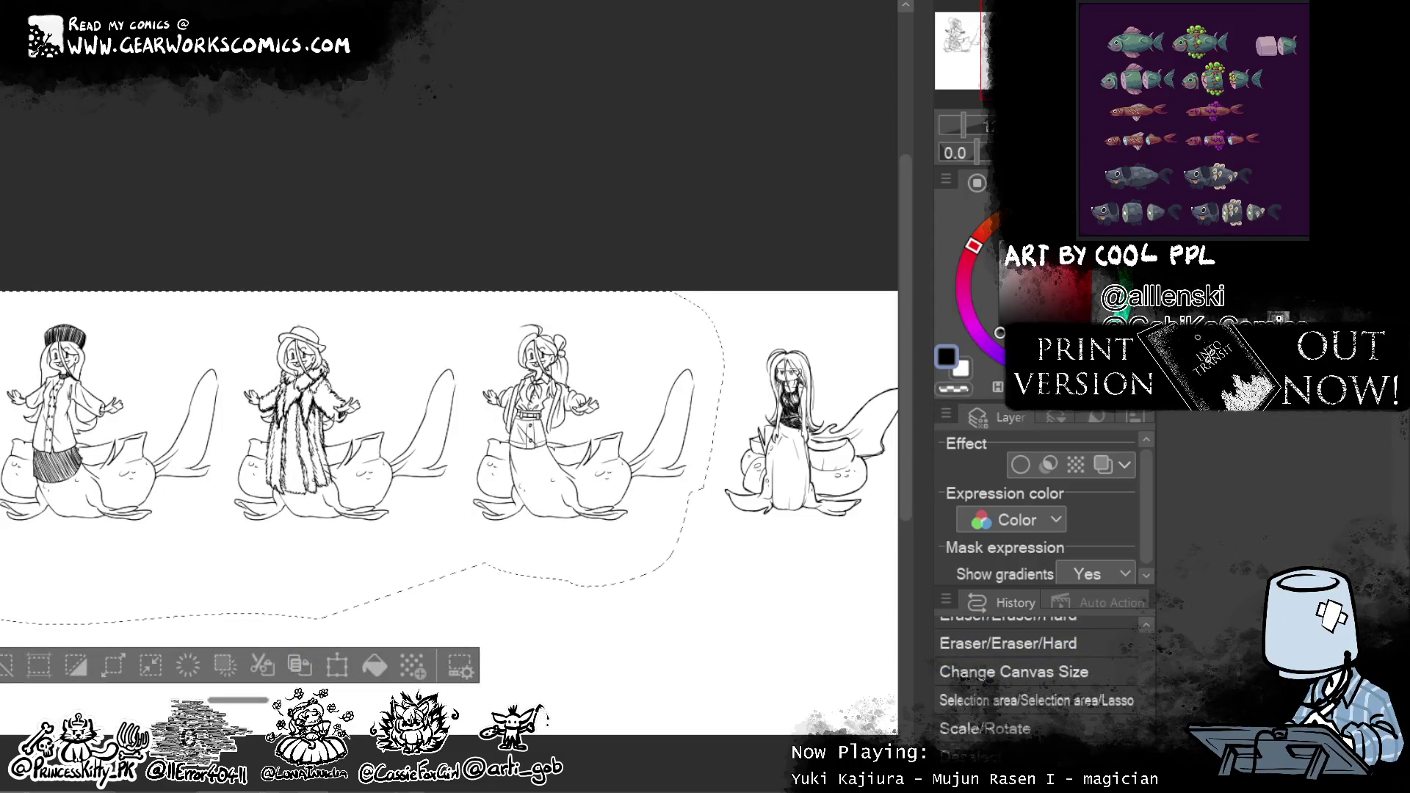
# Resize the middle figures slightly narrower, shift them right to respace the row, and commit
pyautogui.click(338, 667)
pyautogui.moveTo(723, 295)
pyautogui.mouseDown()
pyautogui.moveTo(706, 322)
pyautogui.moveTo(677, 308)
pyautogui.mouseUp()
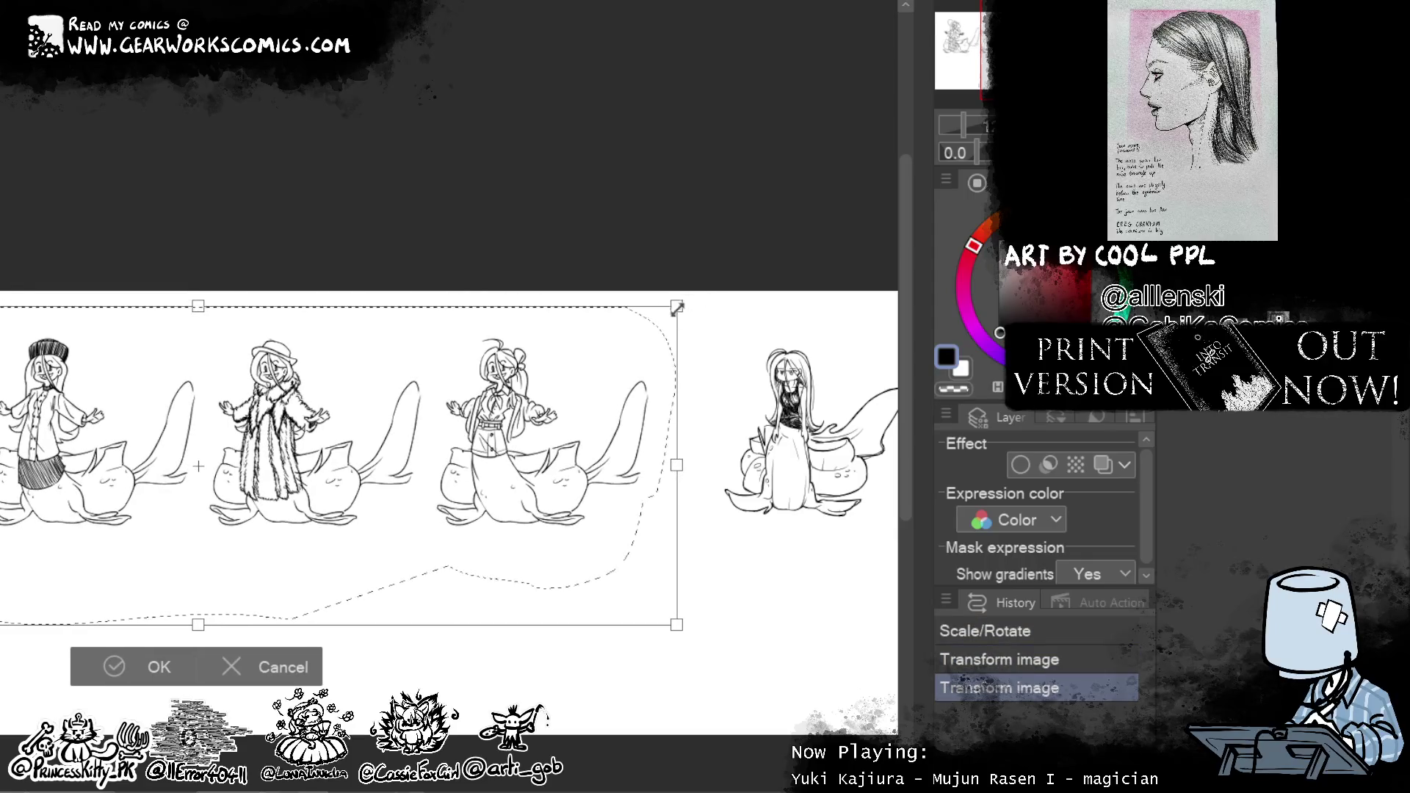
pyautogui.moveTo(541, 618); pyautogui.dragTo(629, 611)
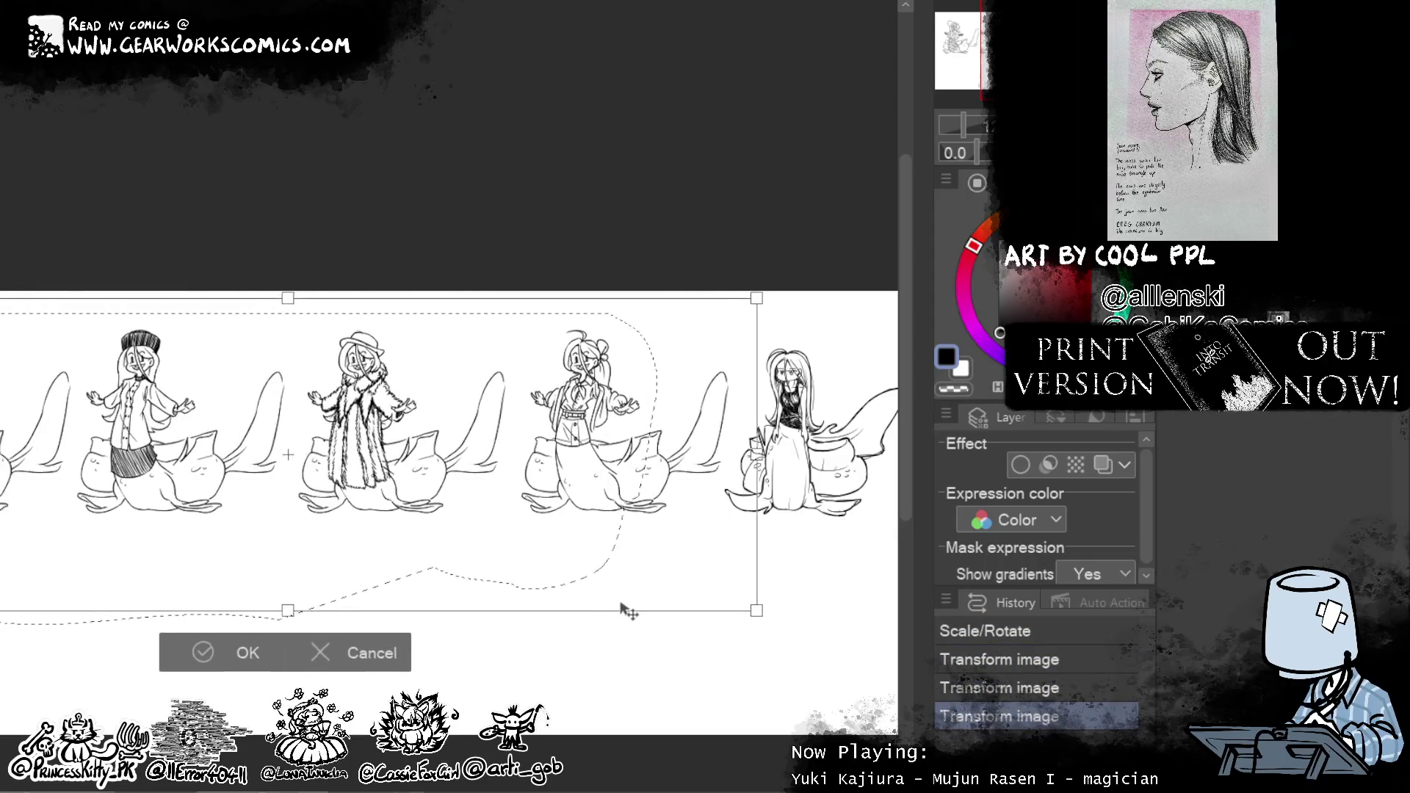
pyautogui.moveTo(756, 298); pyautogui.dragTo(747, 302)
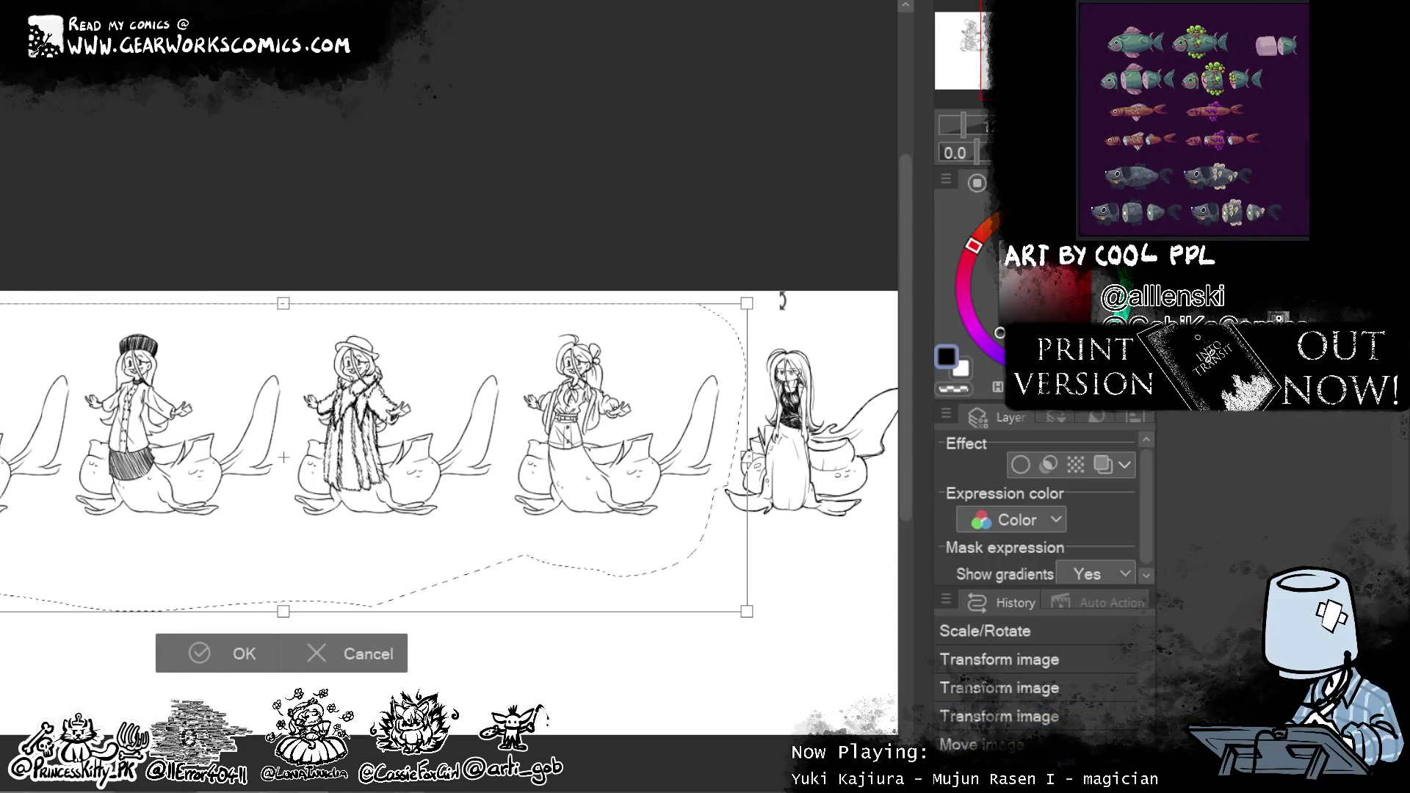
pyautogui.moveTo(750, 296); pyautogui.dragTo(744, 298)
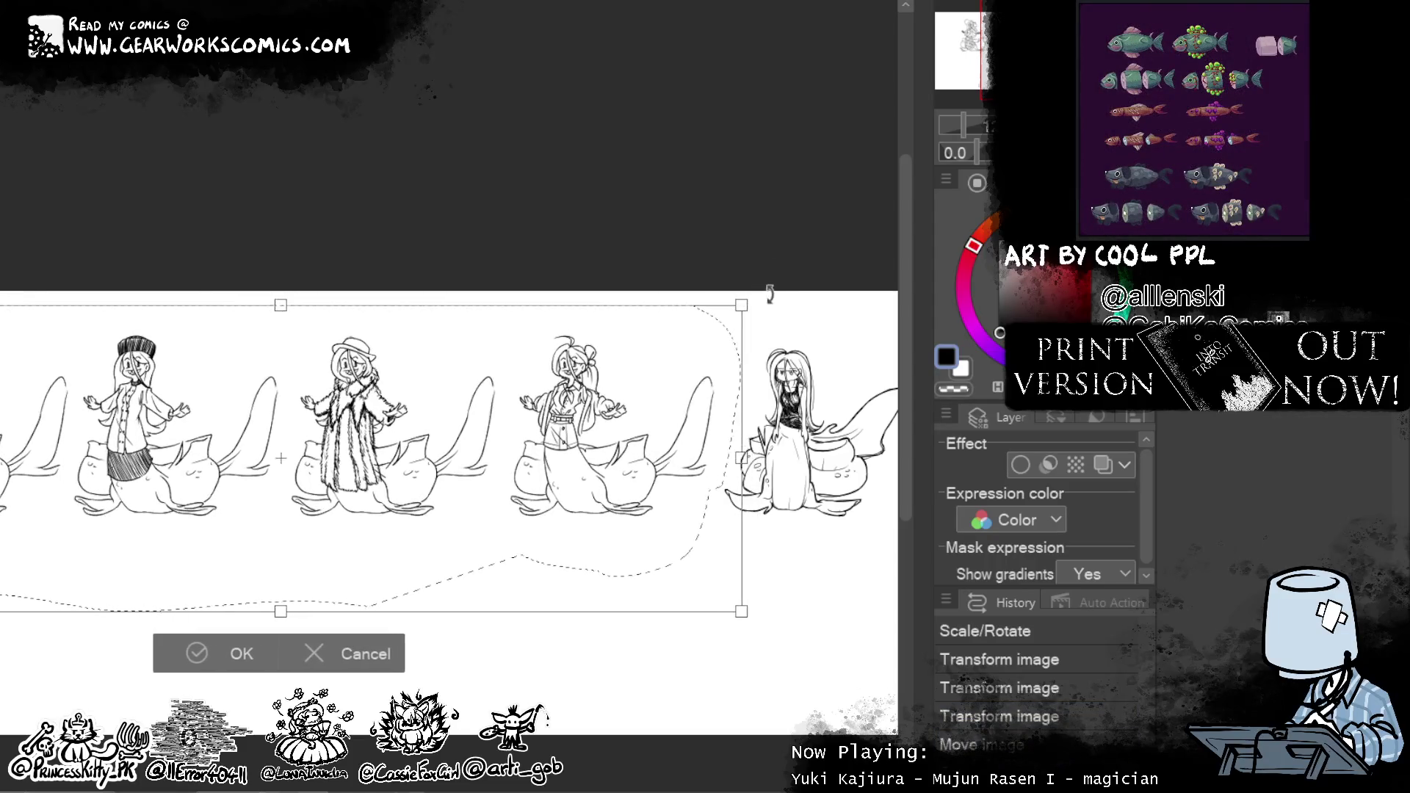
pyautogui.moveTo(623, 625); pyautogui.dragTo(639, 621)
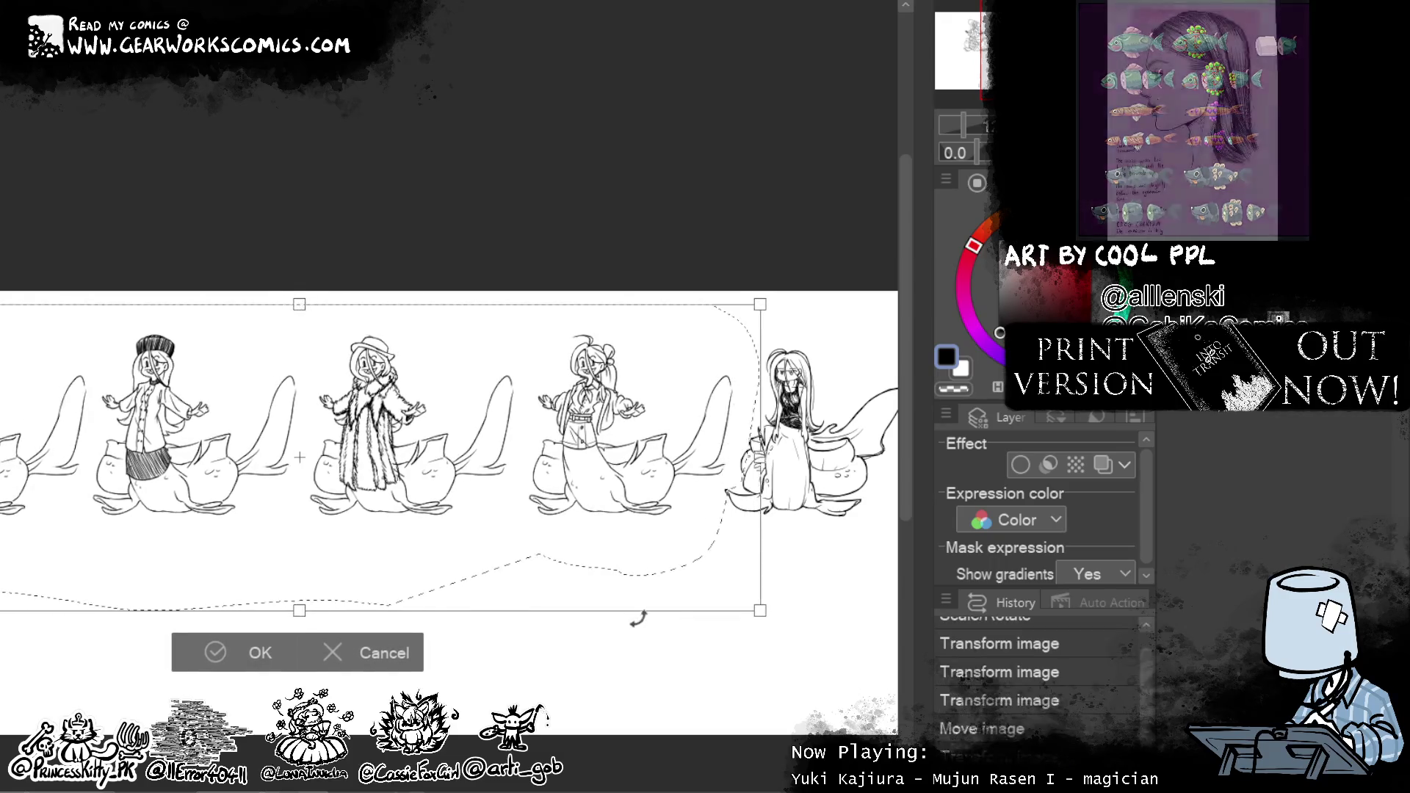
pyautogui.click(233, 651)
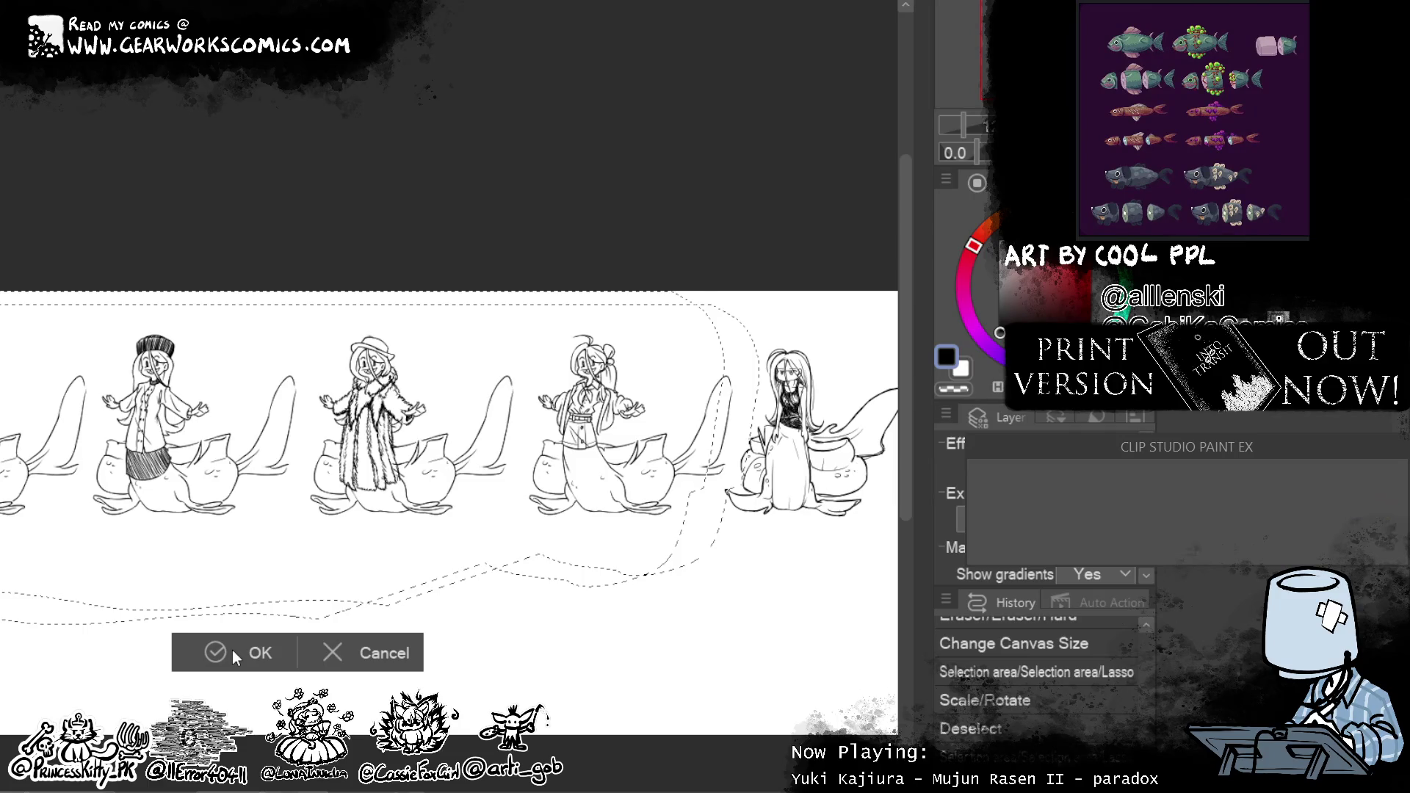
pyautogui.click(67, 652)
pyautogui.moveTo(63, 655); pyautogui.dragTo(606, 638)
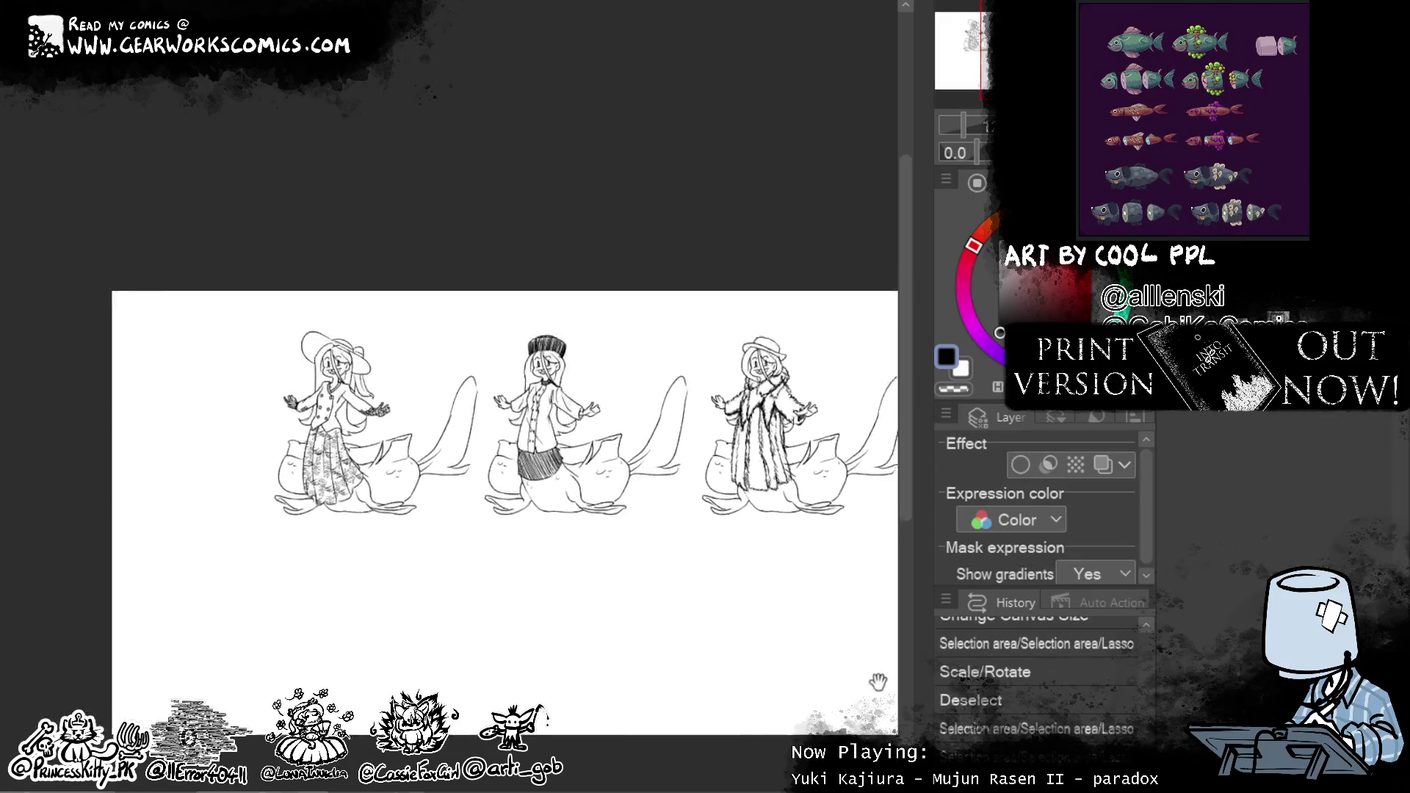
# Marquee a rectangle around all five figures and crop the canvas to that narrow strip
pyautogui.hotkey('ctrl', '-')
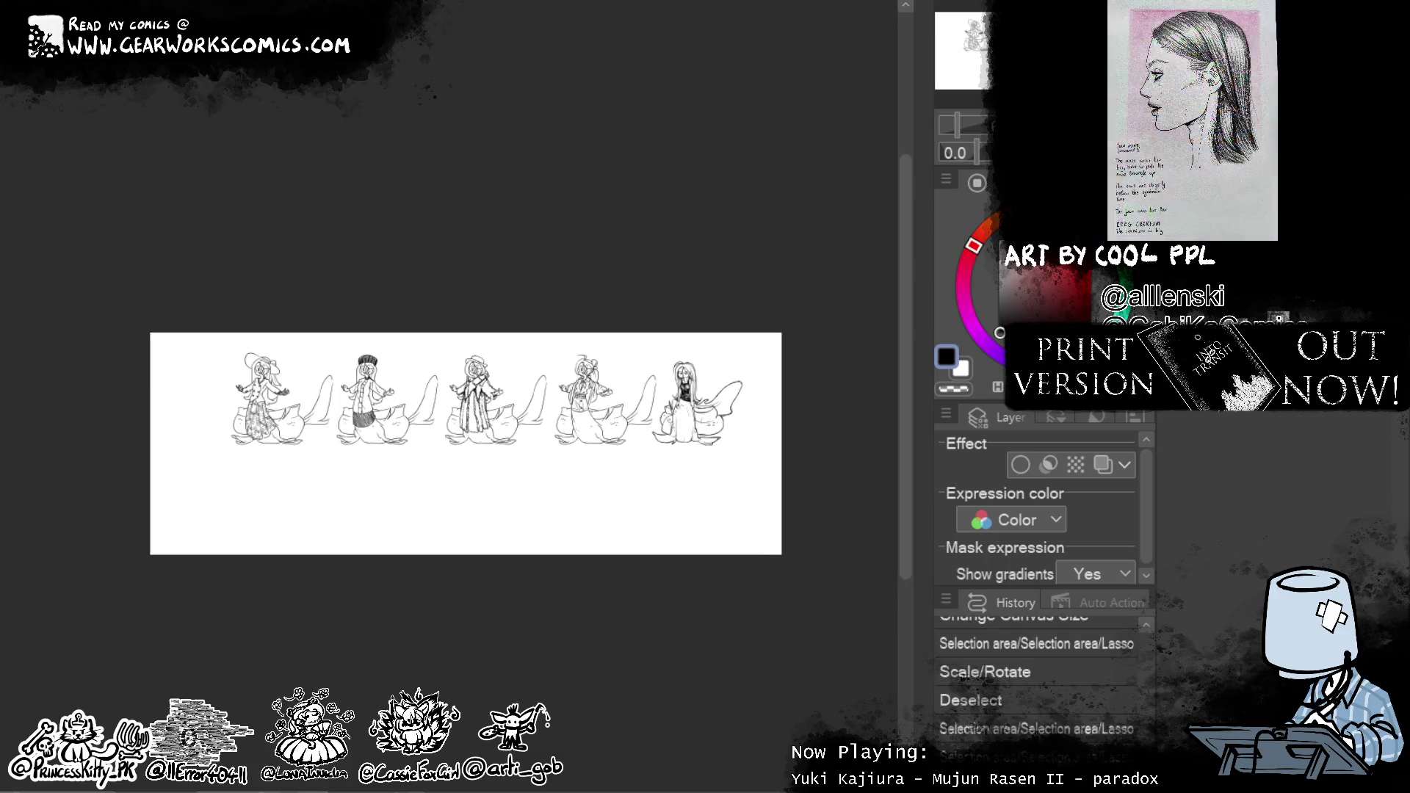
pyautogui.press('Escape')
pyautogui.moveTo(202, 316); pyautogui.dragTo(762, 458)
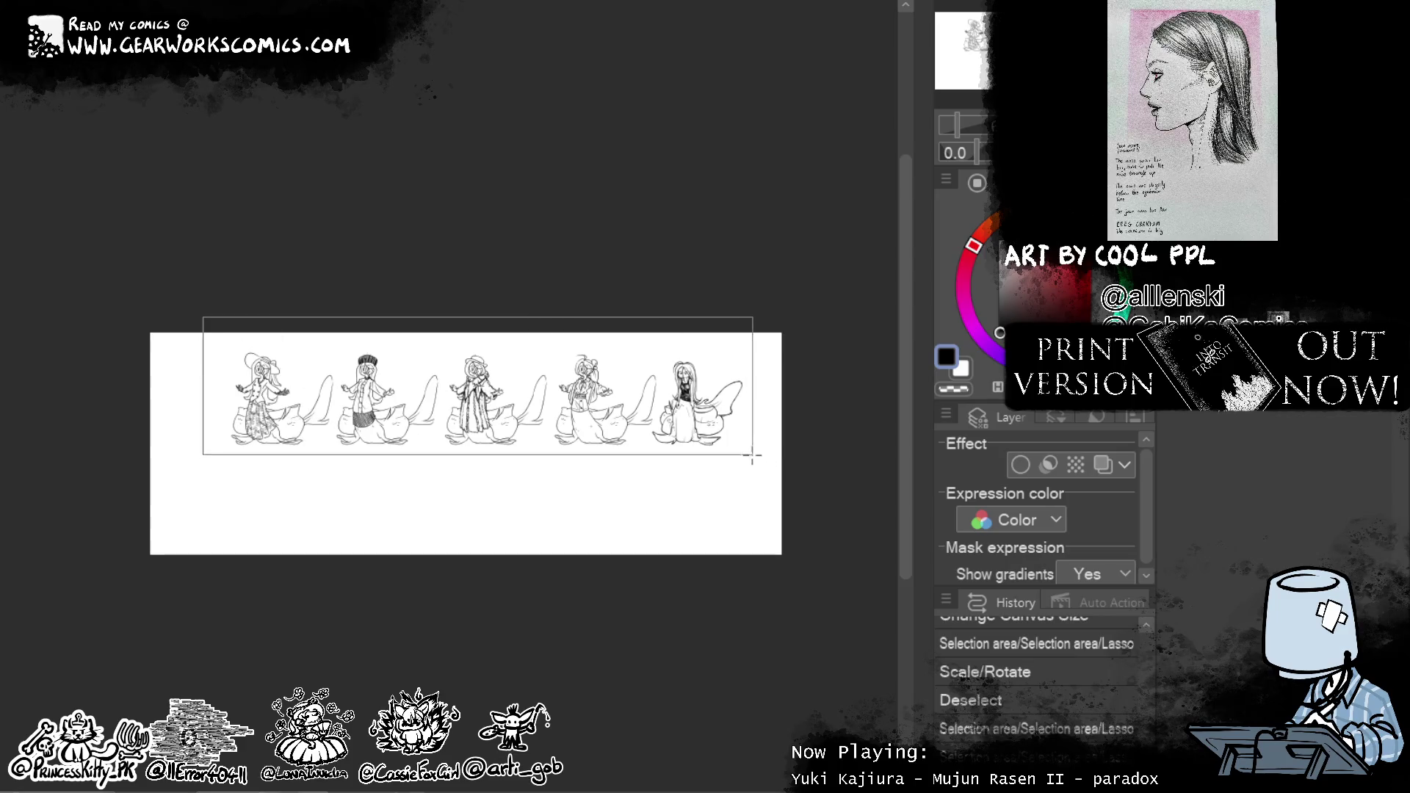
pyautogui.click(282, 498)
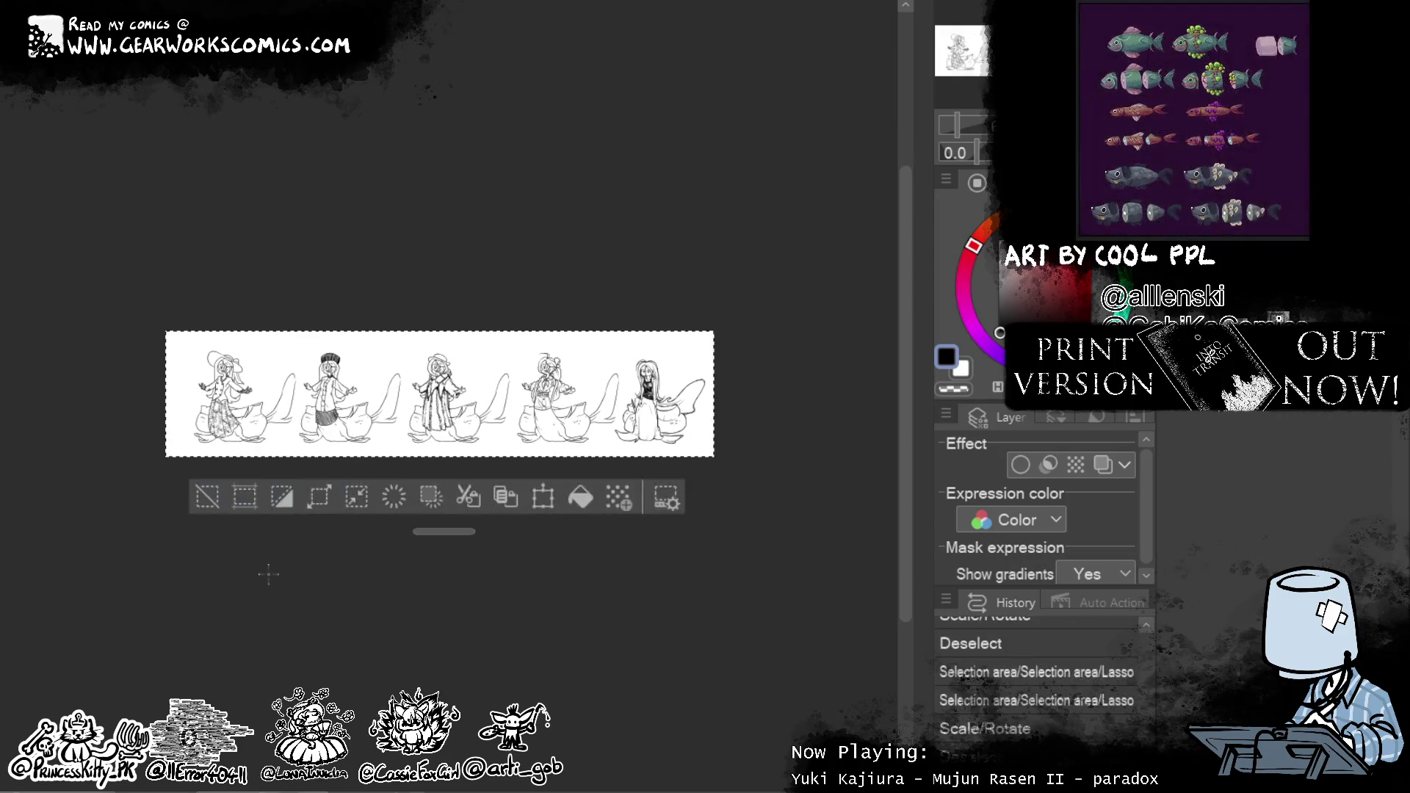
pyautogui.click(202, 507)
pyautogui.scroll(2, 370, 373)
pyautogui.scroll(1, 370, 372)
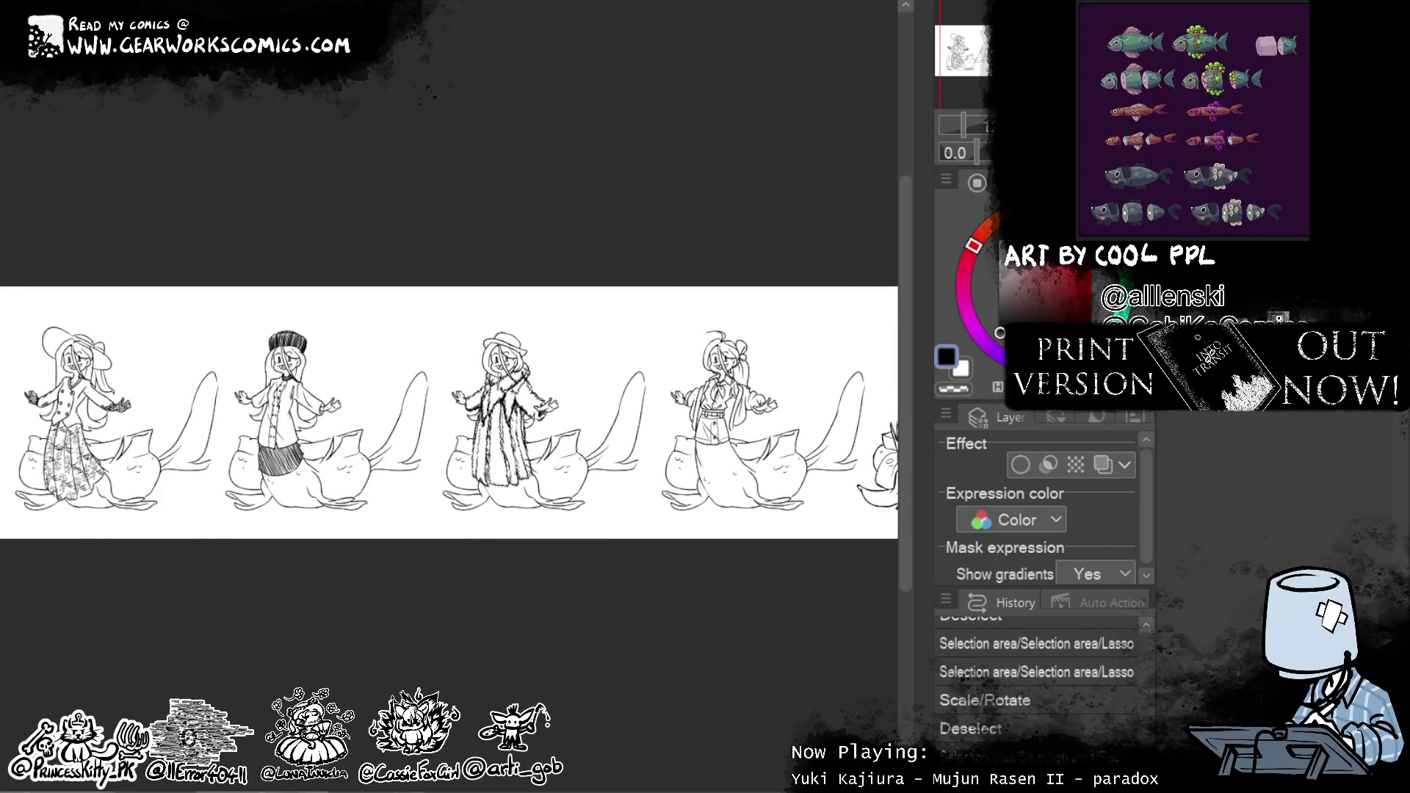
pyautogui.moveTo(396, 298); pyautogui.dragTo(416, 432)
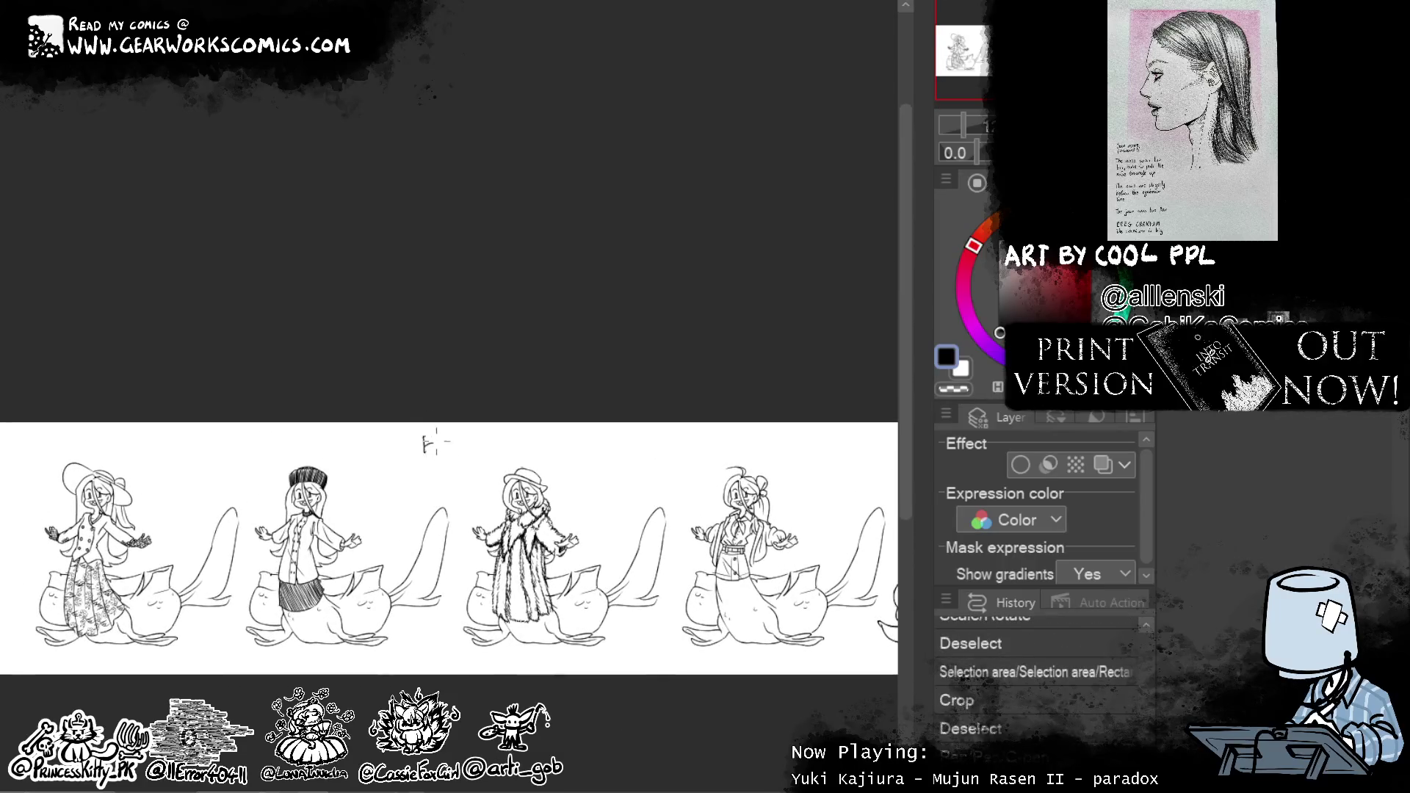
# Hand-letter 'FIMSH FASHION' with the G-pen above the middle of the strip
pyautogui.moveTo(446, 439)
pyautogui.mouseDown()
pyautogui.moveTo(447, 463)
pyautogui.moveTo(463, 436)
pyautogui.moveTo(475, 461)
pyautogui.moveTo(511, 454)
pyautogui.mouseUp()
pyautogui.moveTo(519, 437)
pyautogui.mouseDown()
pyautogui.moveTo(519, 454)
pyautogui.moveTo(524, 433)
pyautogui.mouseUp()
pyautogui.moveTo(522, 453); pyautogui.dragTo(556, 447)
pyautogui.moveTo(565, 425)
pyautogui.mouseDown()
pyautogui.moveTo(564, 448)
pyautogui.moveTo(583, 449)
pyautogui.mouseUp()
pyautogui.moveTo(596, 423); pyautogui.dragTo(614, 419)
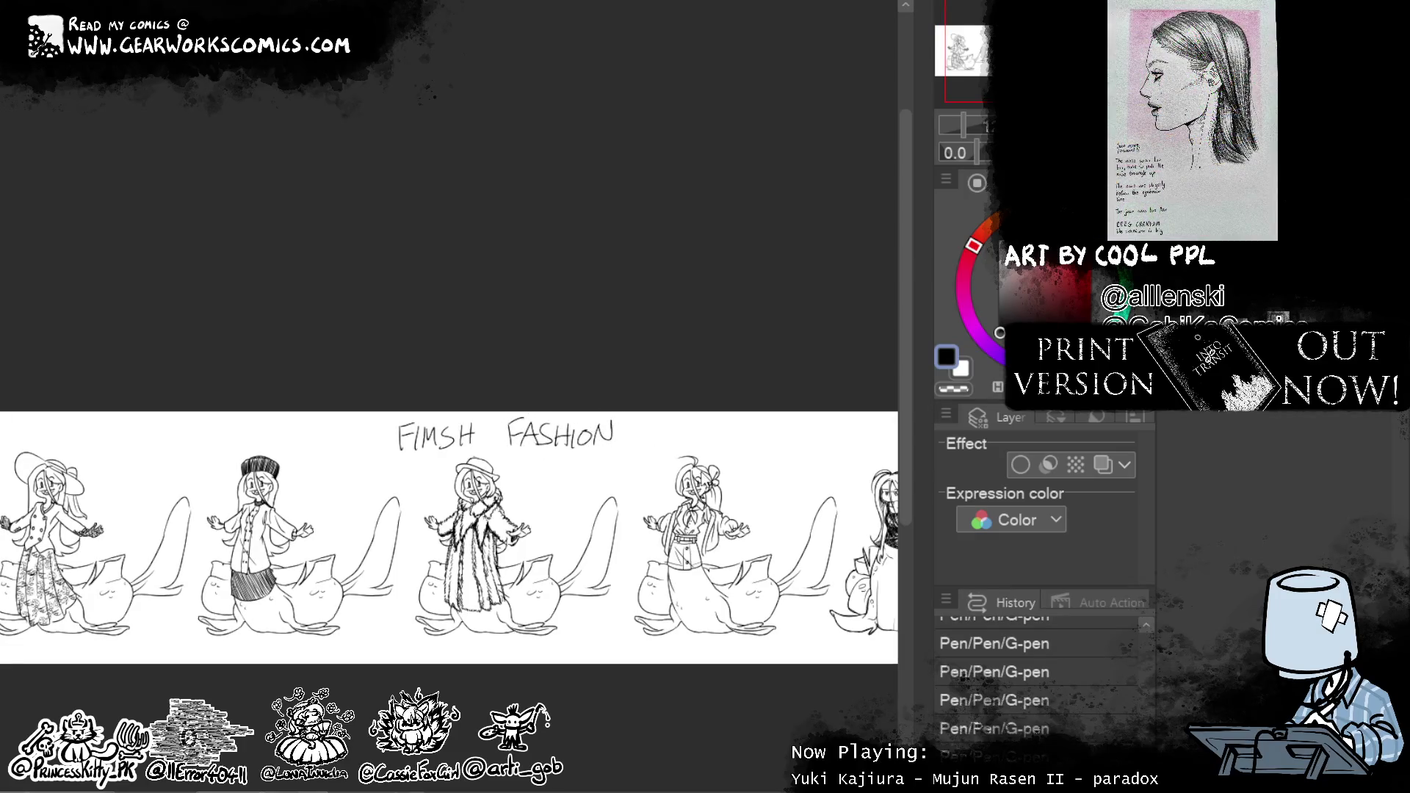
# Pan across the fourth and fifth figures and zoom out to view the whole strip
pyautogui.moveTo(702, 441)
pyautogui.mouseDown()
pyautogui.moveTo(491, 328)
pyautogui.moveTo(503, 325)
pyautogui.mouseUp()
pyautogui.moveTo(441, 425)
pyautogui.mouseDown()
pyautogui.moveTo(406, 385)
pyautogui.moveTo(729, 391)
pyautogui.mouseUp()
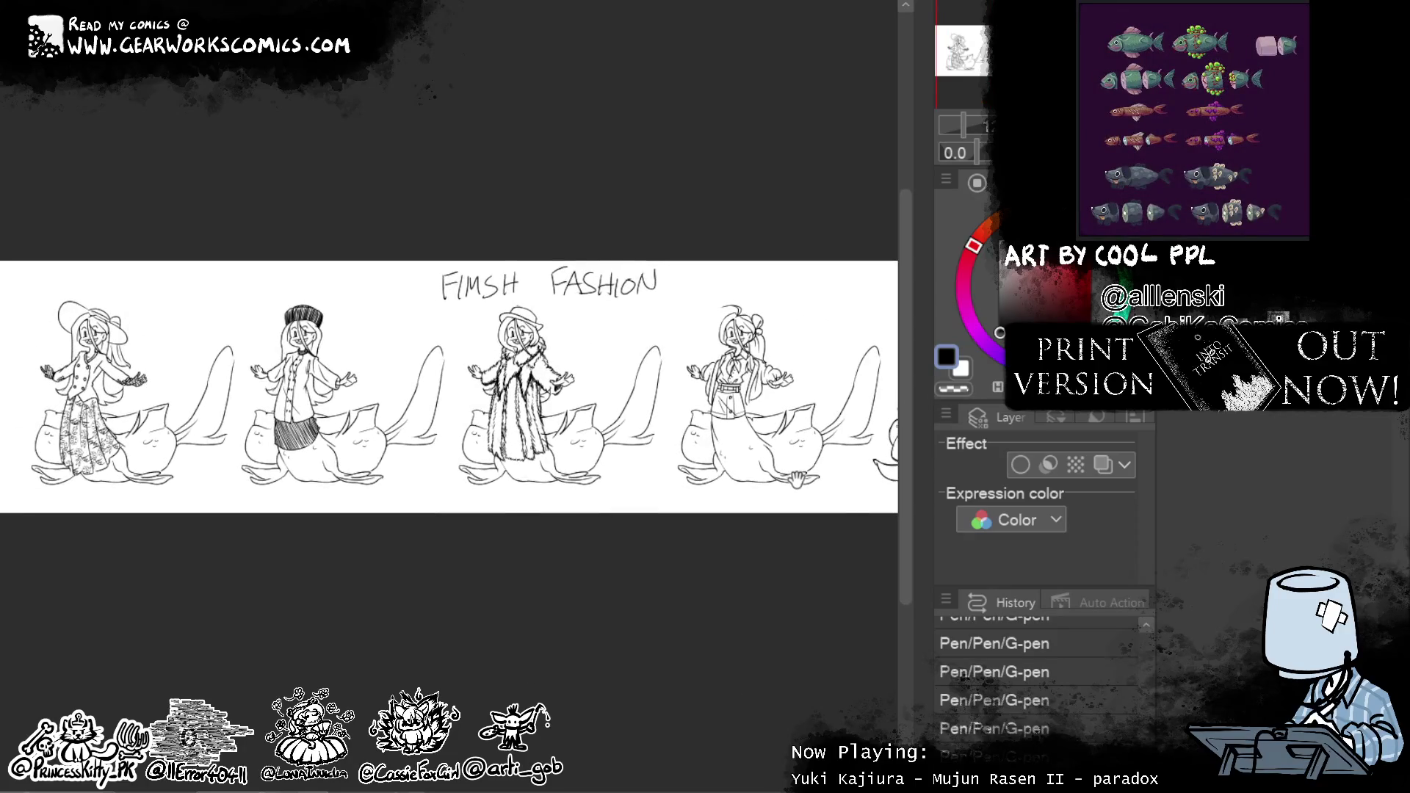
pyautogui.moveTo(441, 386); pyautogui.dragTo(366, 435)
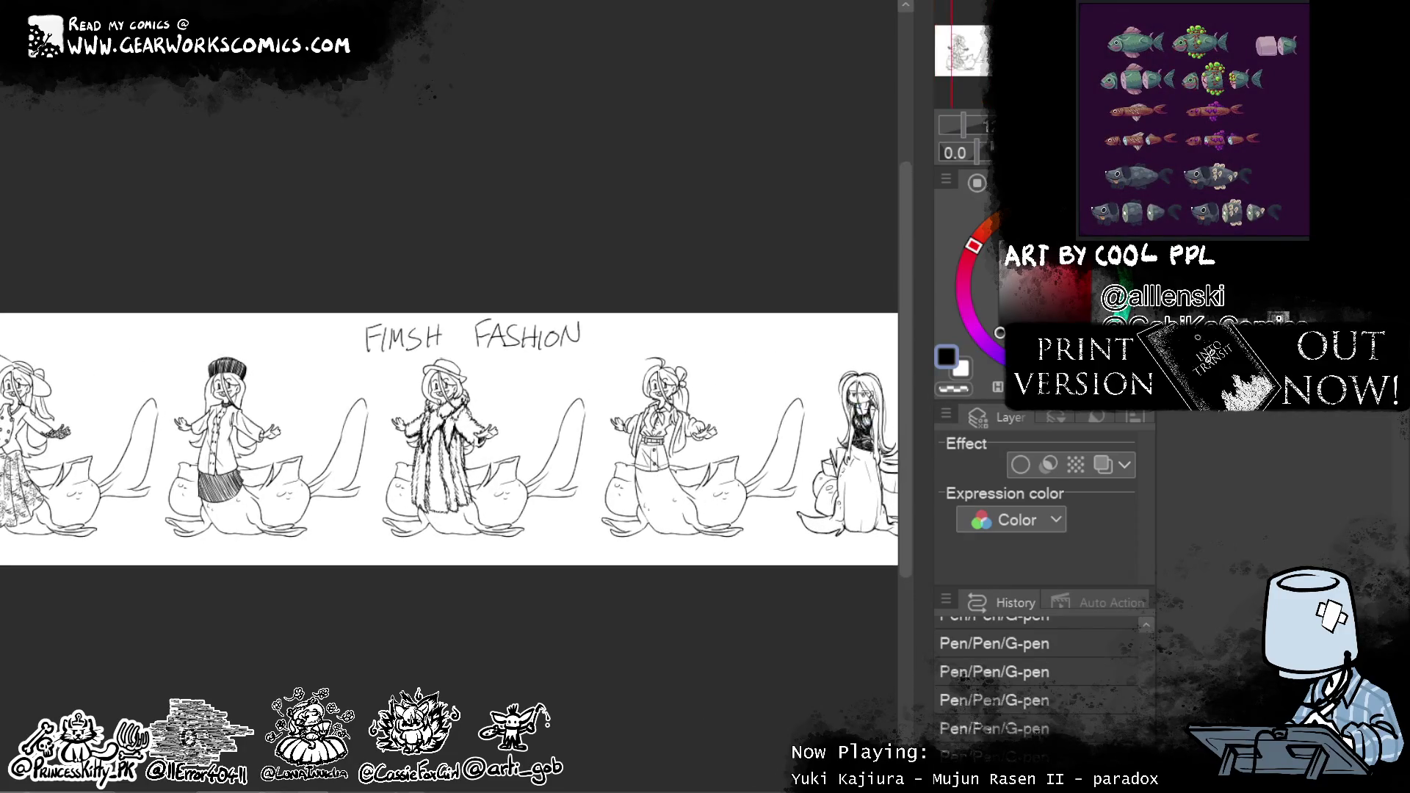
pyautogui.moveTo(965, 124); pyautogui.dragTo(962, 127)
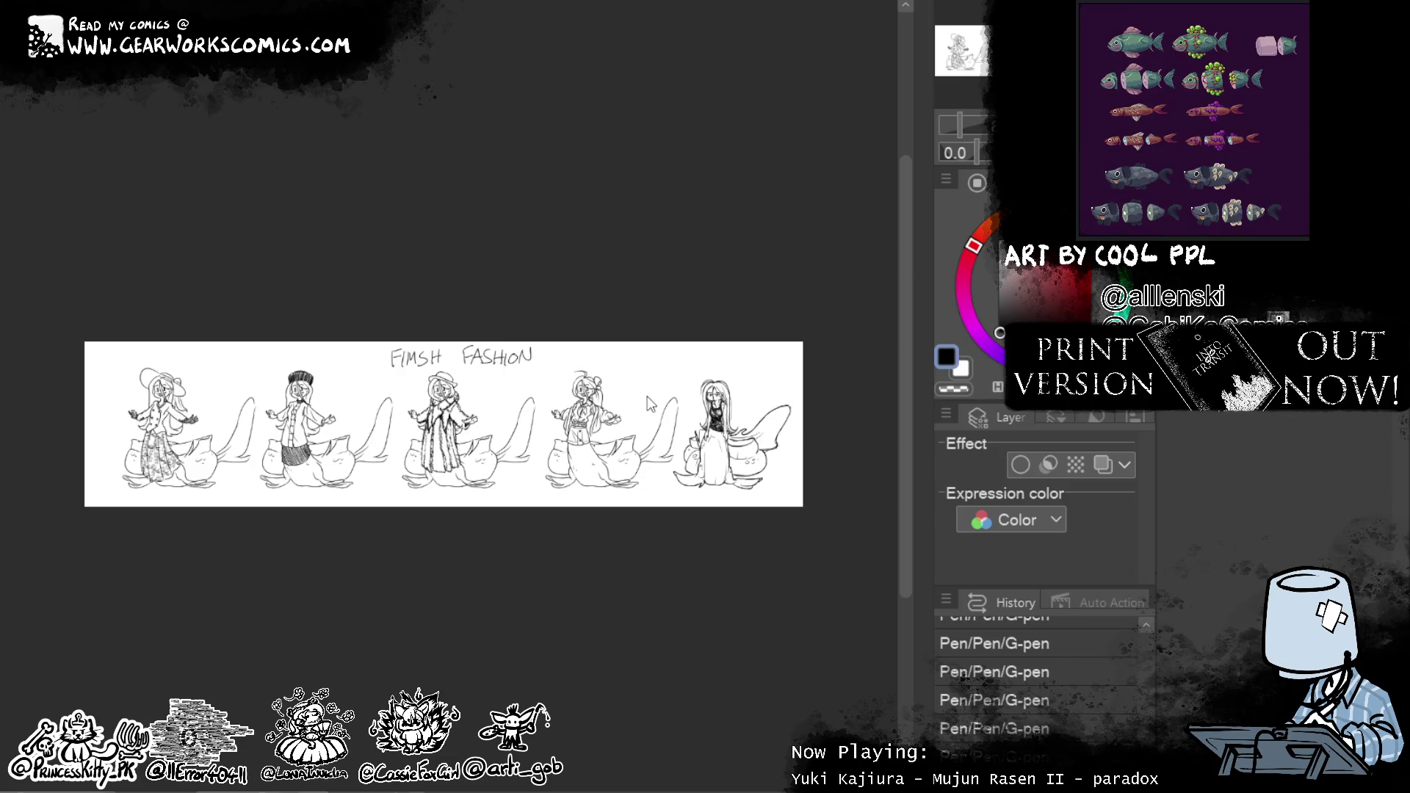
# Bring up the Export settings for the strip and dismiss them before opening the comic page file
pyautogui.click(846, 8)
pyautogui.press('Return')
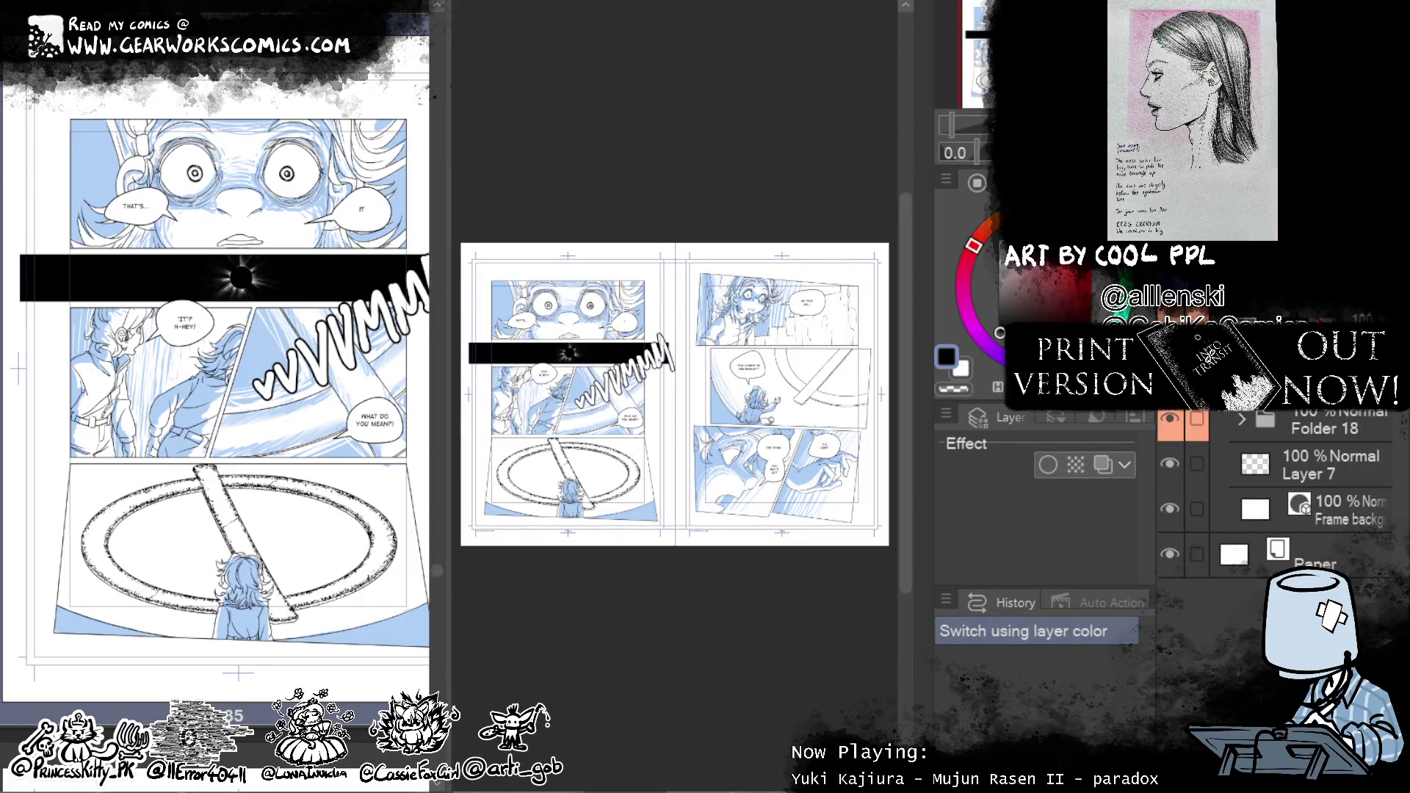
pyautogui.hotkey('alt', 'f')
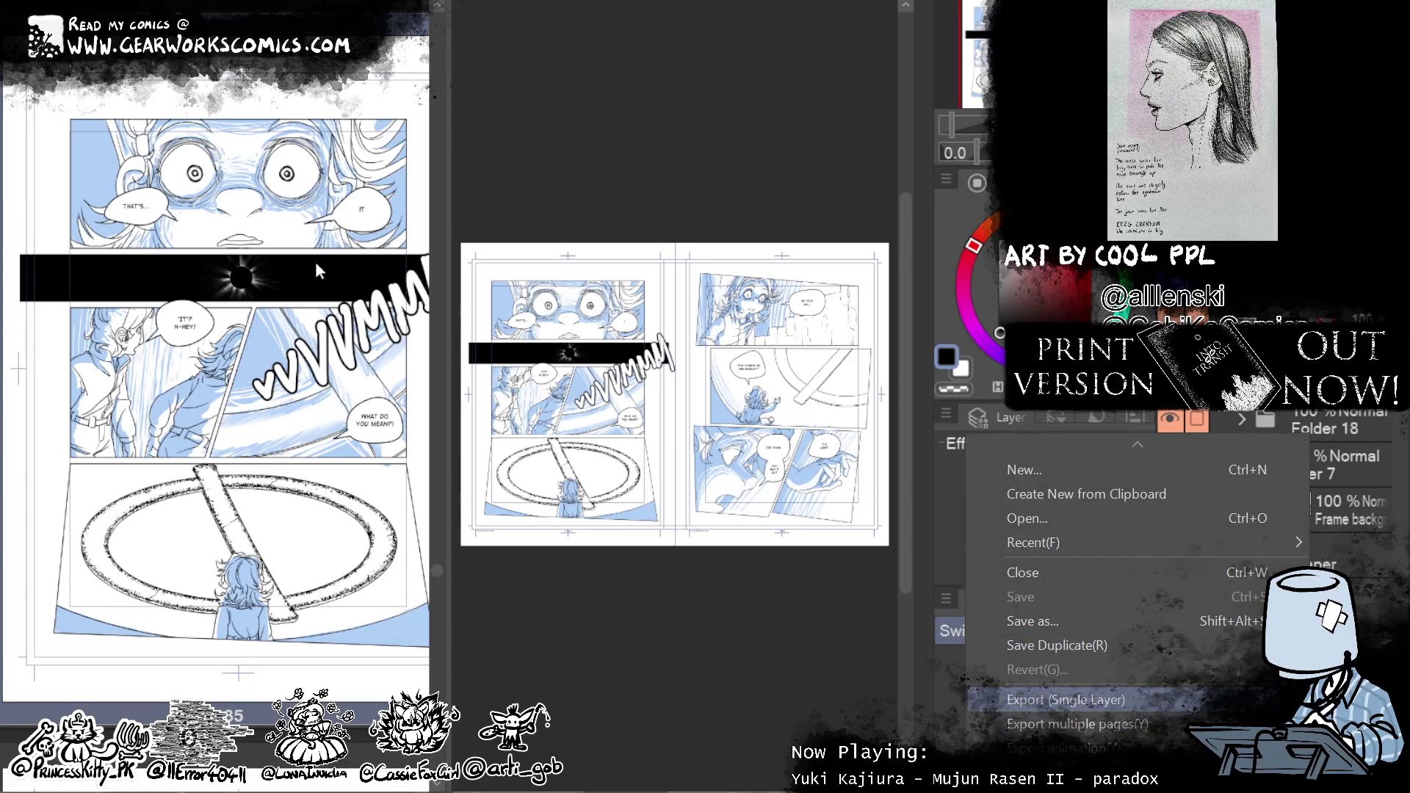
pyautogui.press('Escape')
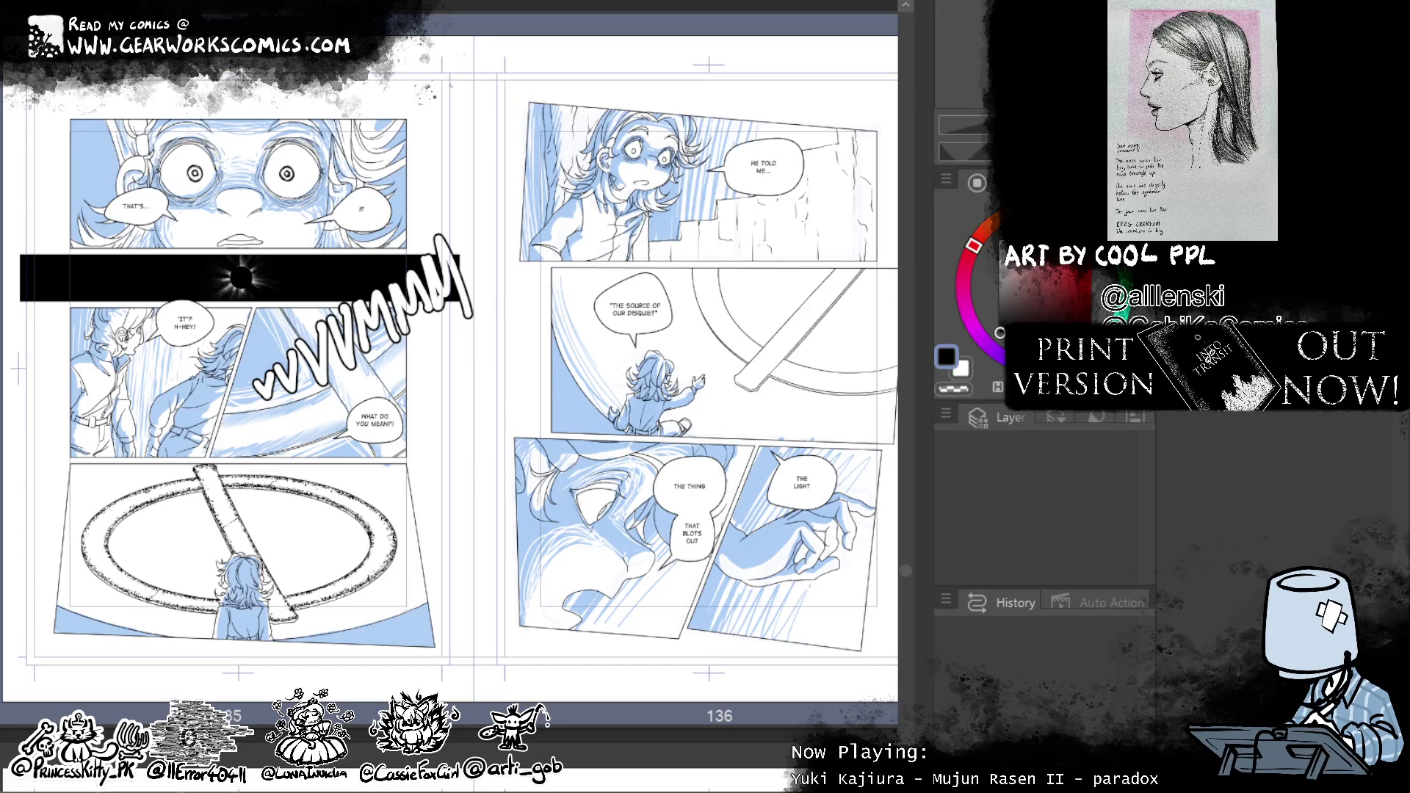
pyautogui.scroll(5, 450, 397)
pyautogui.scroll(-5, 450, 397)
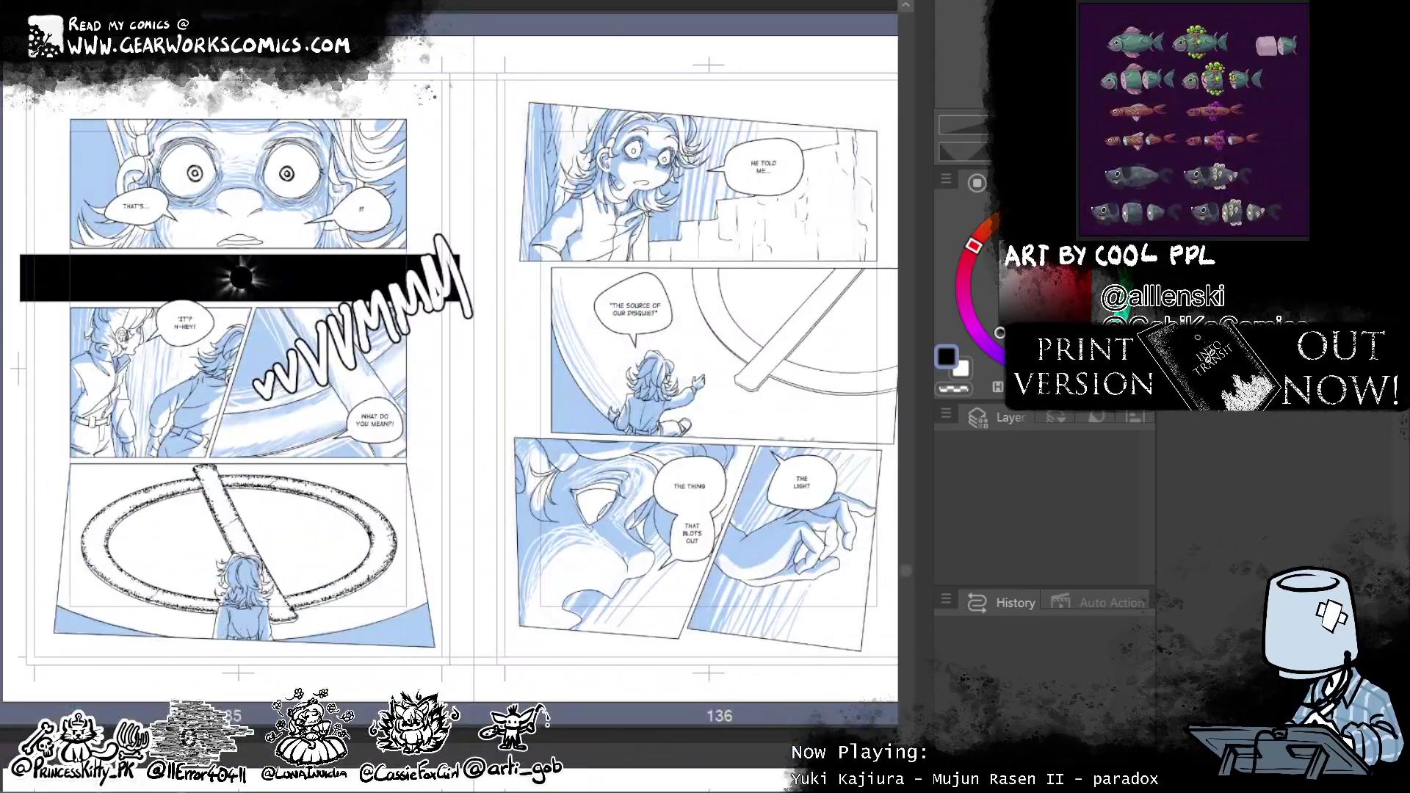